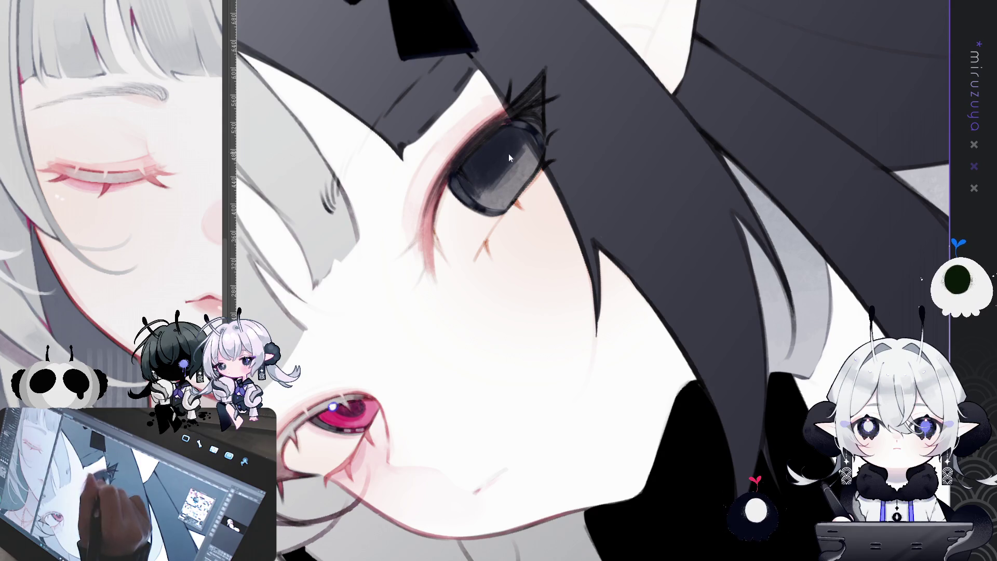
Darken the upper part of the elf's dark iris, discarding a trial highlight dot.
{"action": "left_click_drag", "start_coordinate": [515, 153], "coordinate": [512, 177]}
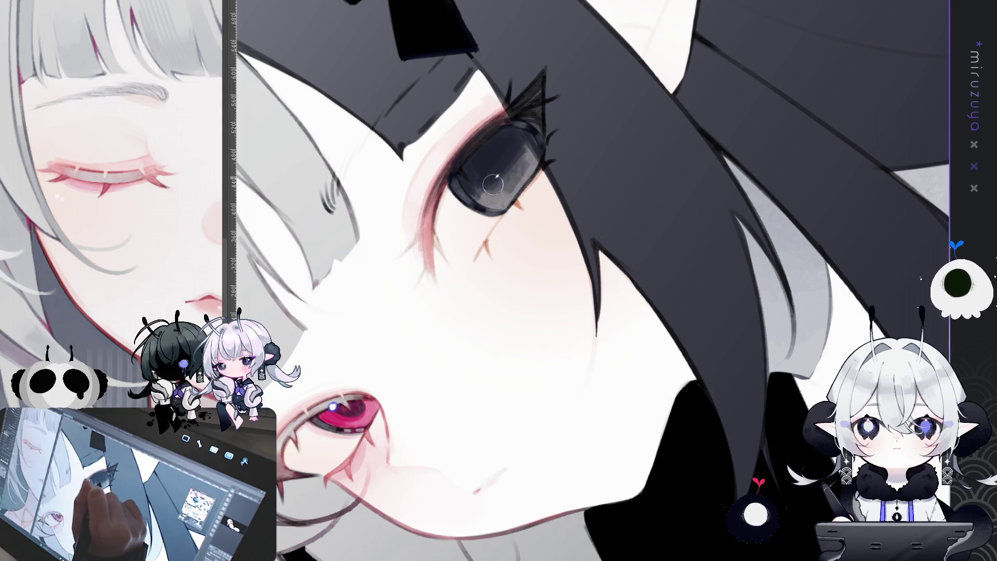
{"action": "left_click", "coordinate": [516, 186]}
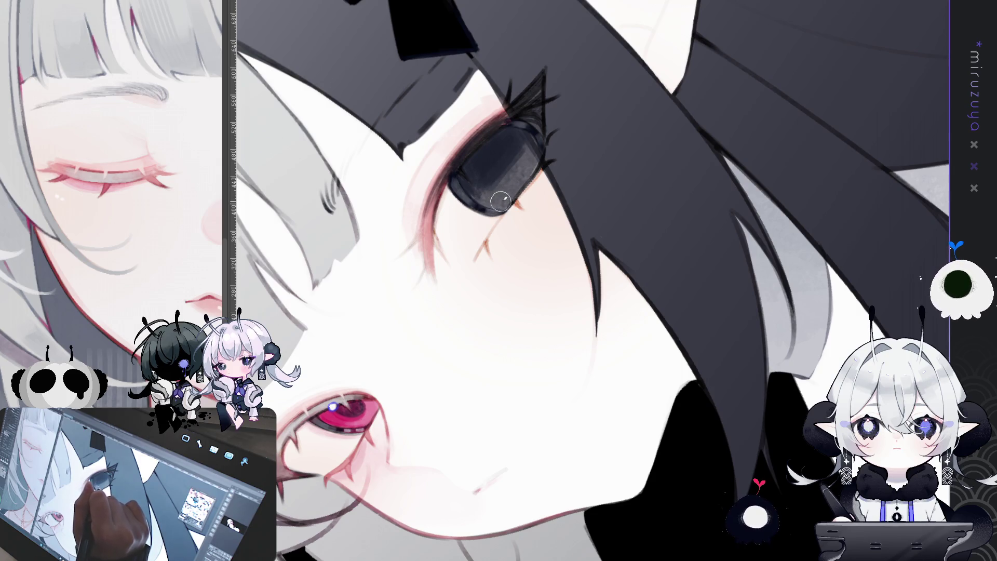
{"action": "key", "text": "ctrl+z"}
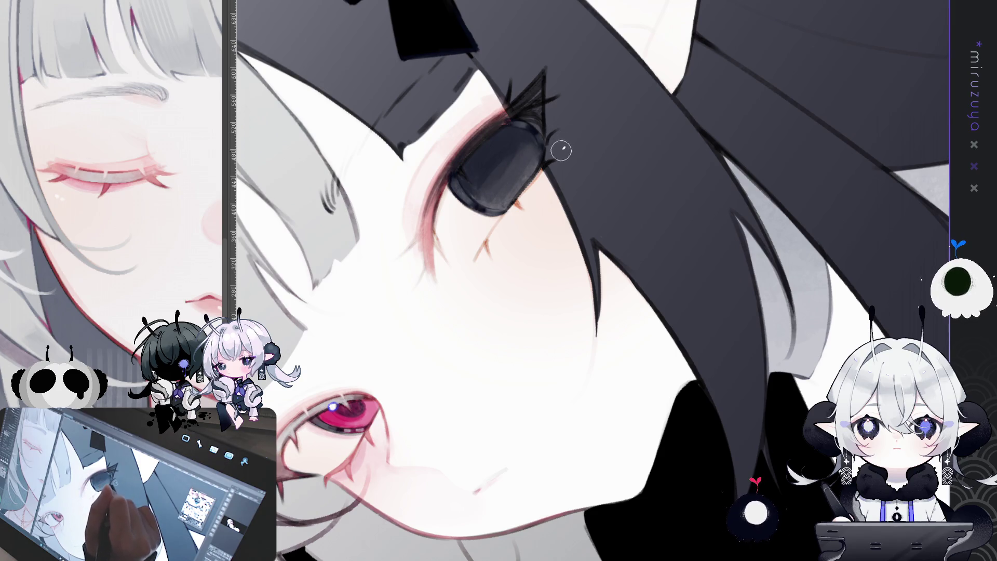
{"action": "left_click_drag", "start_coordinate": [557, 163], "coordinate": [511, 302]}
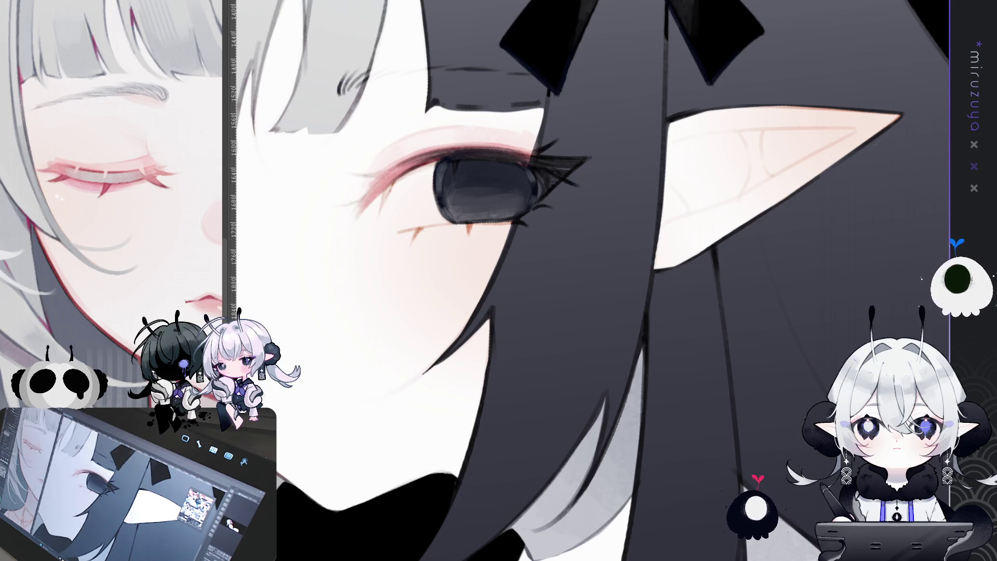
Paint small white highlight dots on the elf's dark eye.
{"action": "mouse_move", "coordinate": [520, 364]}
{"action": "left_mouse_down"}
{"action": "mouse_move", "coordinate": [597, 395]}
{"action": "mouse_move", "coordinate": [576, 427]}
{"action": "mouse_move", "coordinate": [599, 318]}
{"action": "left_mouse_up"}
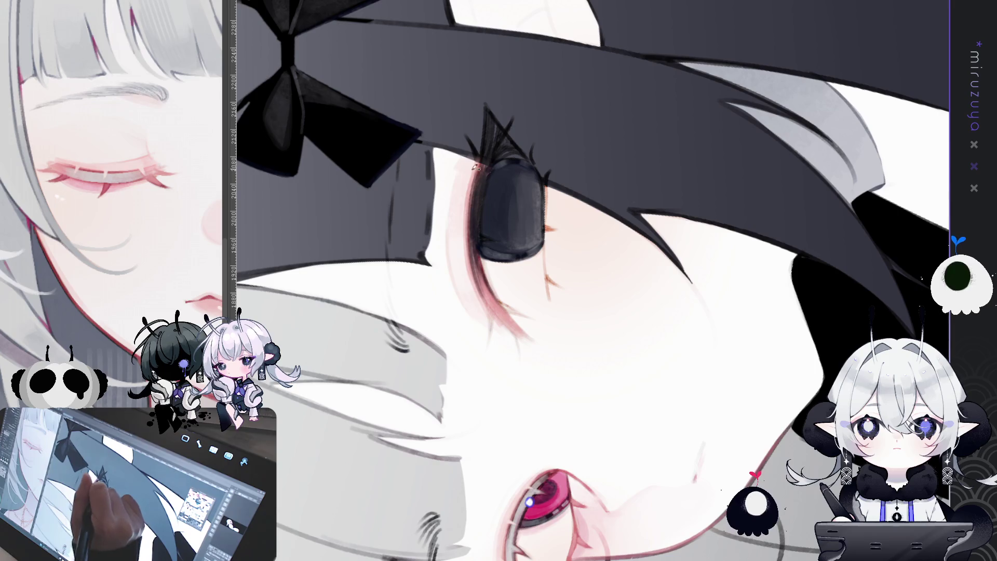
{"action": "left_click_drag", "start_coordinate": [492, 173], "coordinate": [495, 177]}
{"action": "left_click", "coordinate": [478, 197]}
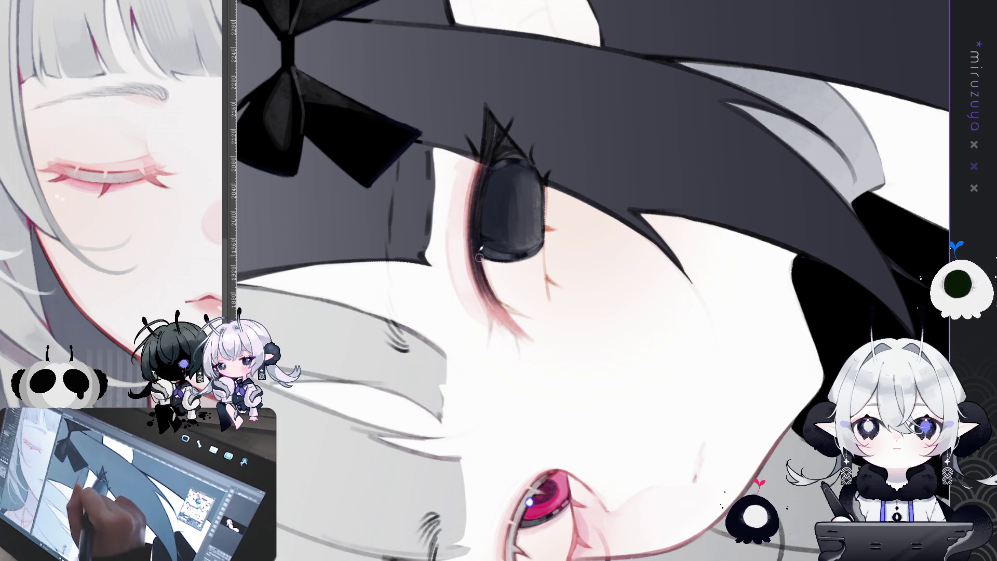
Darken the hair spike above the eye so it reads more solid.
{"action": "left_click_drag", "start_coordinate": [490, 121], "coordinate": [494, 158]}
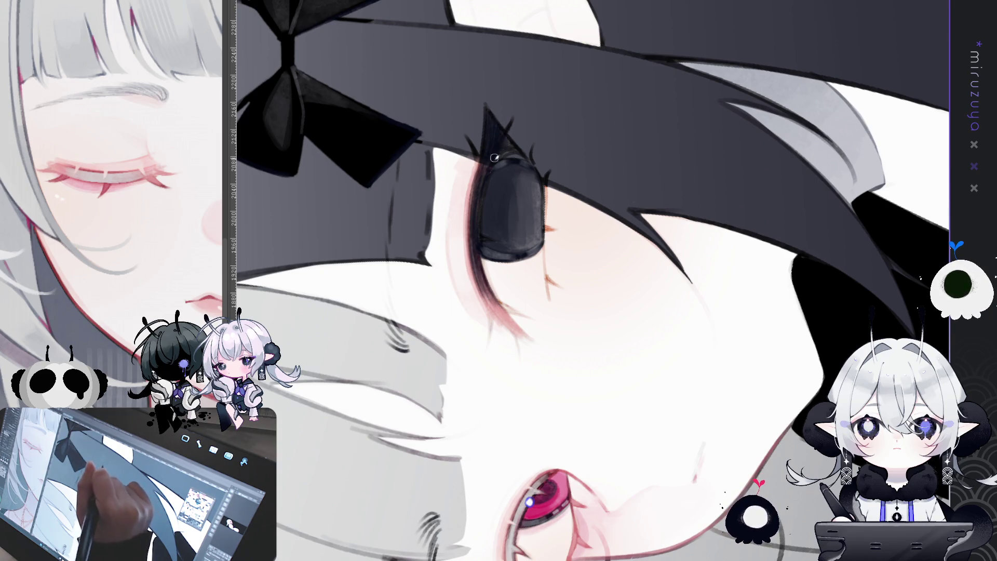
{"action": "mouse_move", "coordinate": [494, 157]}
{"action": "left_mouse_down"}
{"action": "mouse_move", "coordinate": [731, 398]}
{"action": "mouse_move", "coordinate": [547, 195]}
{"action": "left_mouse_up"}
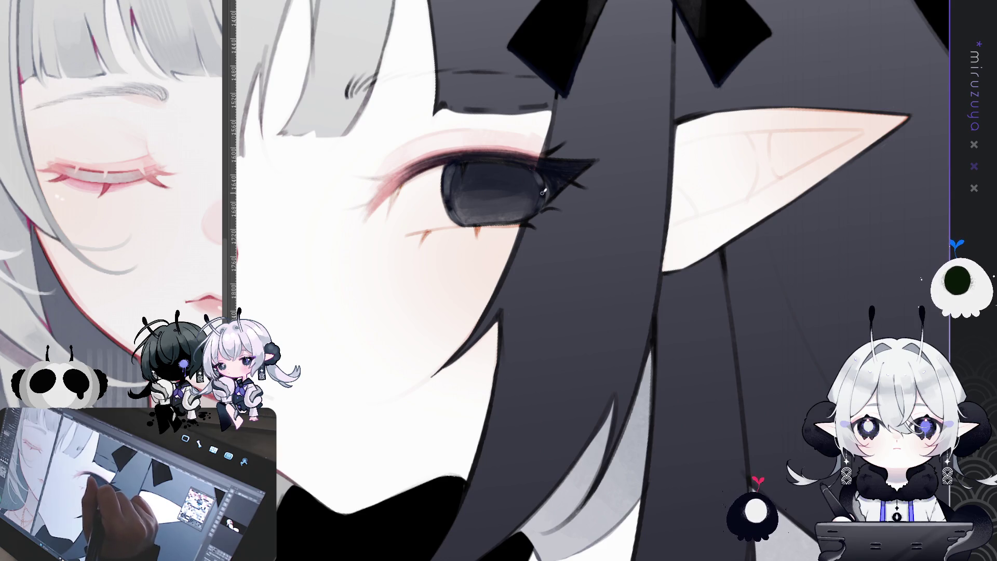
{"action": "mouse_move", "coordinate": [542, 188]}
{"action": "left_mouse_down"}
{"action": "mouse_move", "coordinate": [385, 495]}
{"action": "mouse_move", "coordinate": [405, 468]}
{"action": "left_mouse_up"}
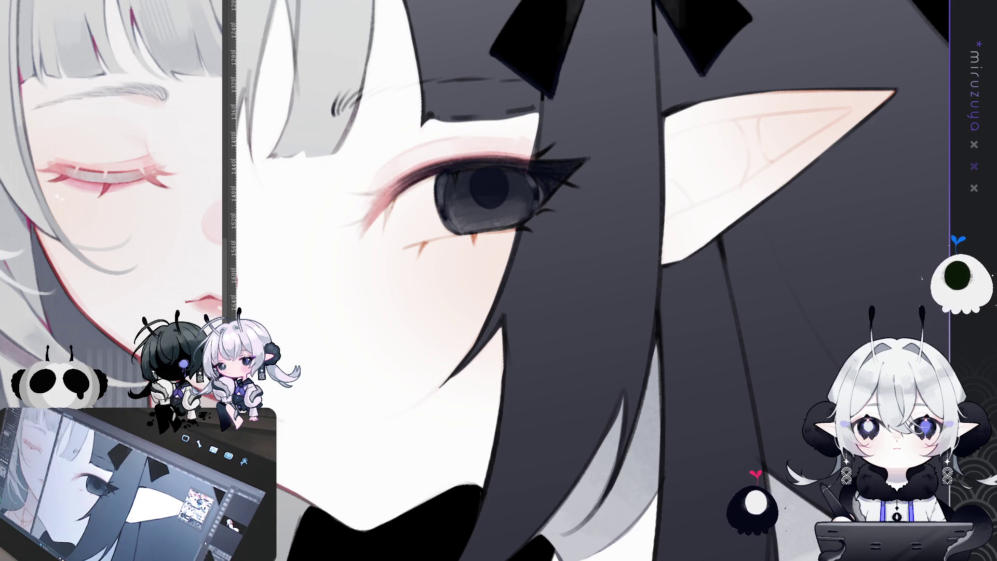
{"action": "mouse_move", "coordinate": [471, 111]}
{"action": "left_mouse_down"}
{"action": "mouse_move", "coordinate": [415, 218]}
{"action": "mouse_move", "coordinate": [416, 312]}
{"action": "left_mouse_up"}
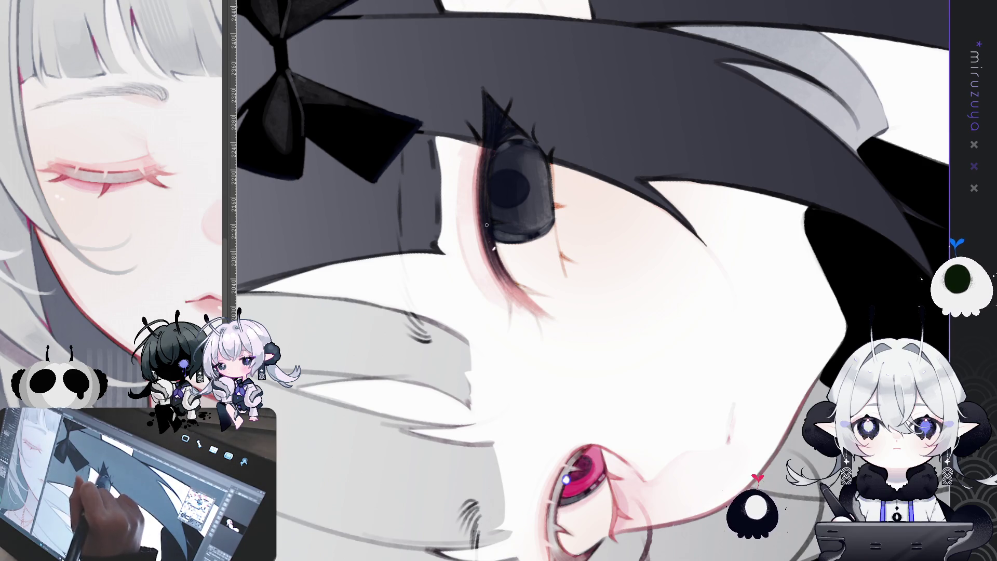
{"action": "mouse_move", "coordinate": [487, 225]}
{"action": "left_mouse_down"}
{"action": "mouse_move", "coordinate": [797, 312]}
{"action": "mouse_move", "coordinate": [575, 176]}
{"action": "left_mouse_up"}
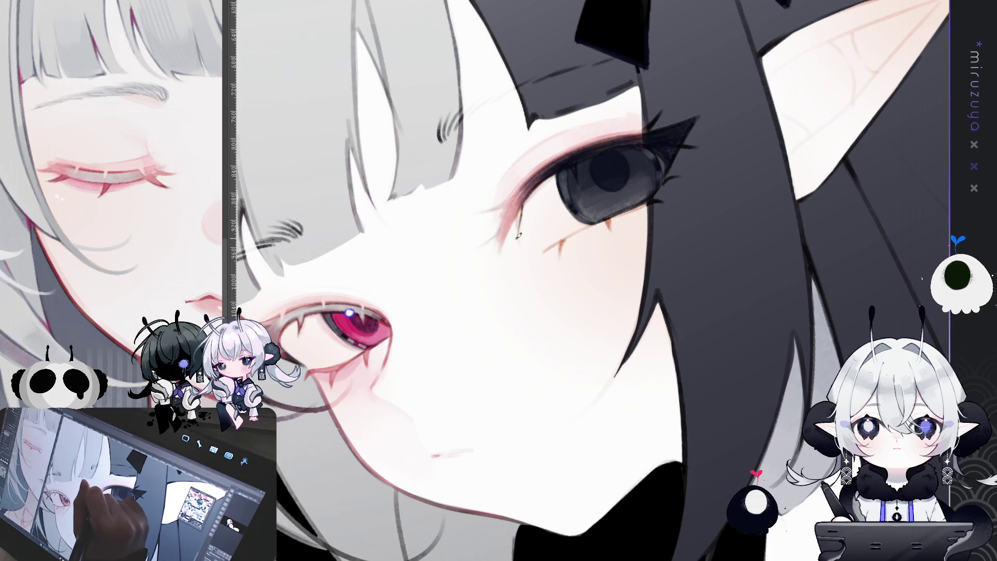
{"action": "mouse_move", "coordinate": [518, 235]}
{"action": "left_mouse_down"}
{"action": "mouse_move", "coordinate": [661, 333]}
{"action": "mouse_move", "coordinate": [587, 224]}
{"action": "left_mouse_up"}
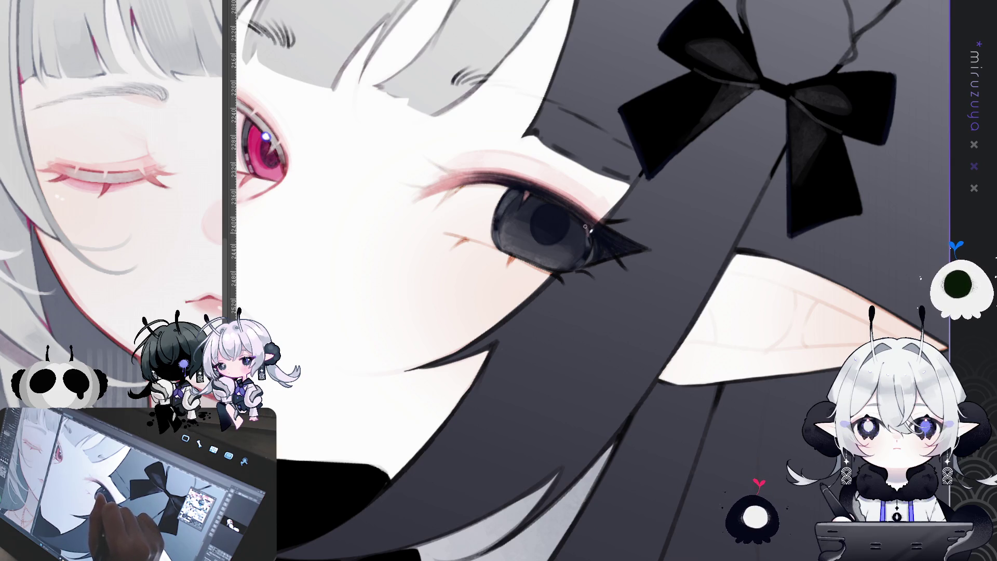
{"action": "mouse_move", "coordinate": [489, 454]}
{"action": "left_mouse_down"}
{"action": "mouse_move", "coordinate": [602, 482]}
{"action": "mouse_move", "coordinate": [711, 444]}
{"action": "mouse_move", "coordinate": [780, 353]}
{"action": "left_mouse_up"}
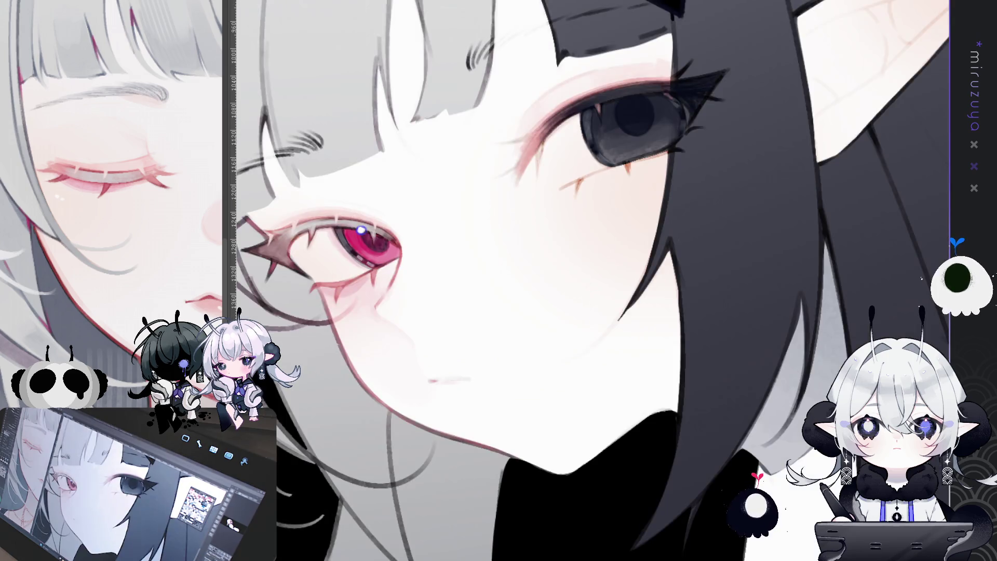
{"action": "mouse_move", "coordinate": [676, 381]}
{"action": "left_mouse_down"}
{"action": "mouse_move", "coordinate": [597, 411]}
{"action": "mouse_move", "coordinate": [825, 297]}
{"action": "left_mouse_up"}
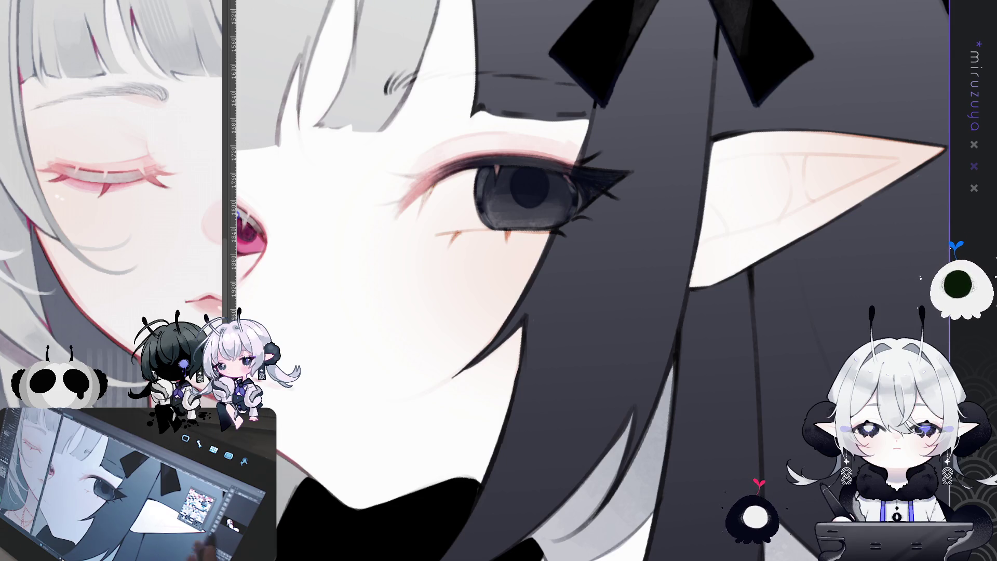
{"action": "left_click_drag", "start_coordinate": [520, 259], "coordinate": [466, 251]}
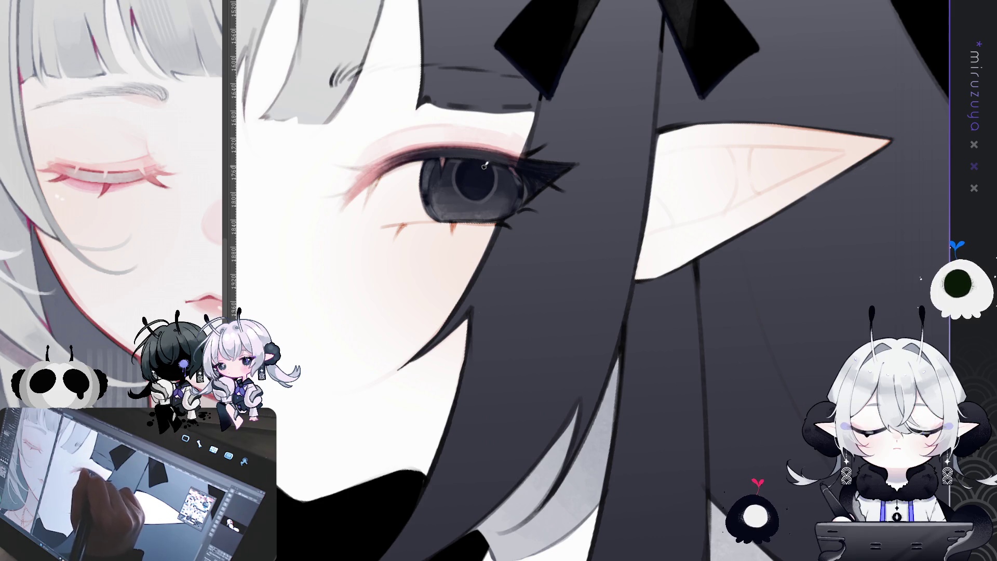
{"action": "scroll", "coordinate": [485, 194], "scroll_direction": "up", "scroll_amount": 1}
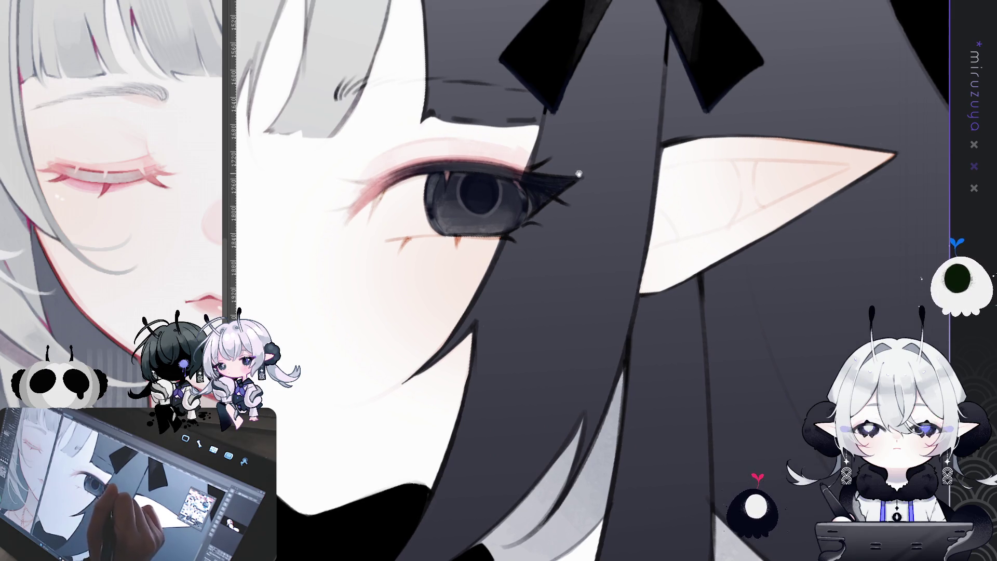
{"action": "mouse_move", "coordinate": [582, 333]}
{"action": "left_mouse_down"}
{"action": "mouse_move", "coordinate": [597, 314]}
{"action": "mouse_move", "coordinate": [601, 256]}
{"action": "mouse_move", "coordinate": [621, 283]}
{"action": "left_mouse_up"}
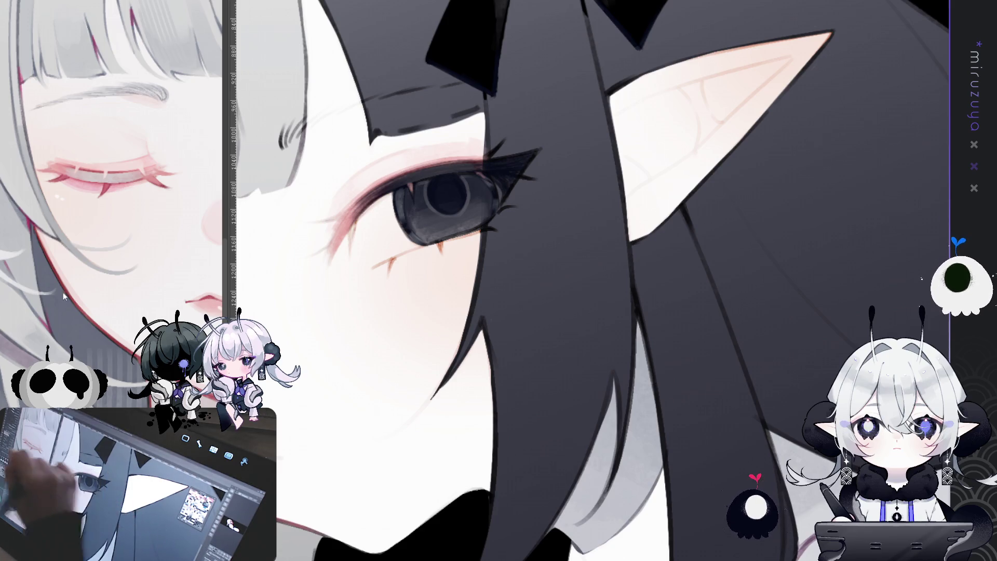
Repaint a fuller white catchlight in the eye's pupil.
{"action": "left_click", "coordinate": [443, 176]}
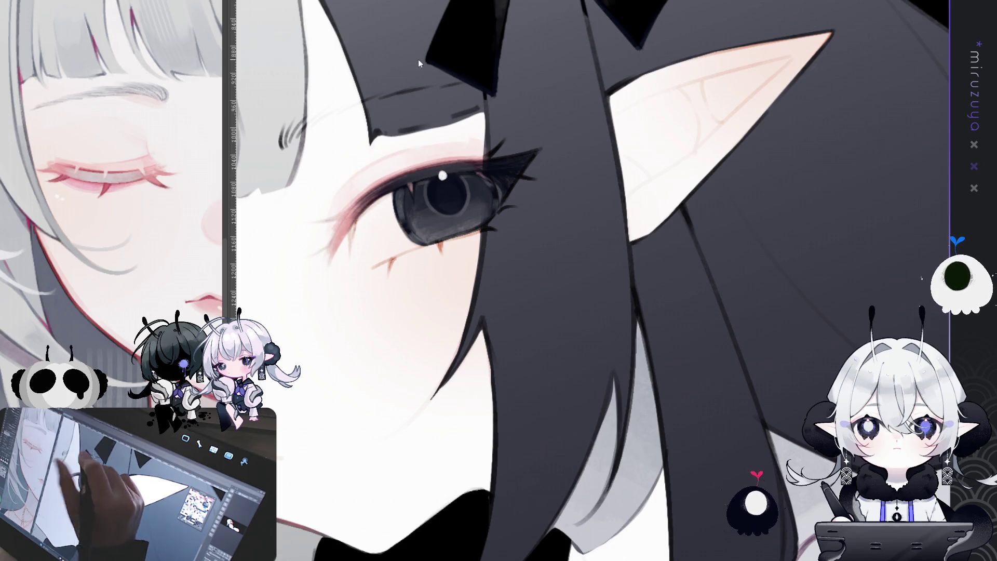
{"action": "left_click", "coordinate": [443, 174]}
{"action": "left_click", "coordinate": [442, 173]}
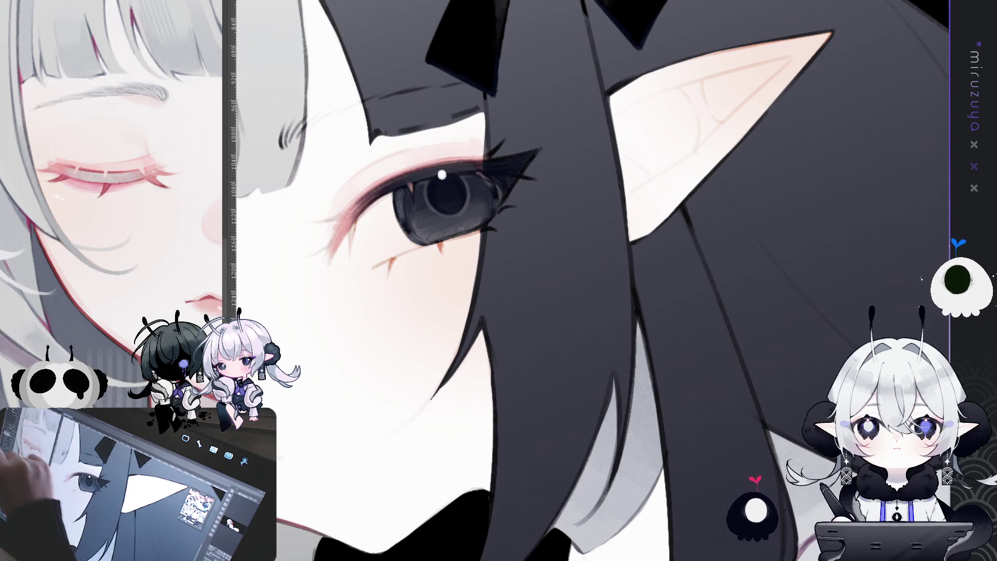
Dab pink onto the grey eye's white highlight.
{"action": "left_click_drag", "start_coordinate": [593, 283], "coordinate": [580, 276]}
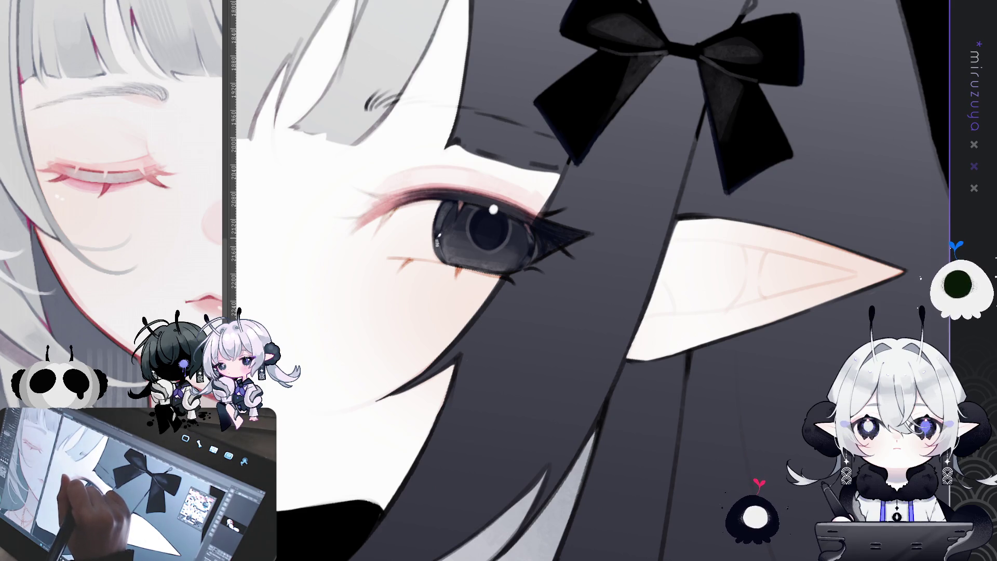
{"action": "mouse_move", "coordinate": [451, 258]}
{"action": "left_mouse_down"}
{"action": "mouse_move", "coordinate": [519, 291]}
{"action": "mouse_move", "coordinate": [762, 318]}
{"action": "mouse_move", "coordinate": [763, 255]}
{"action": "left_mouse_up"}
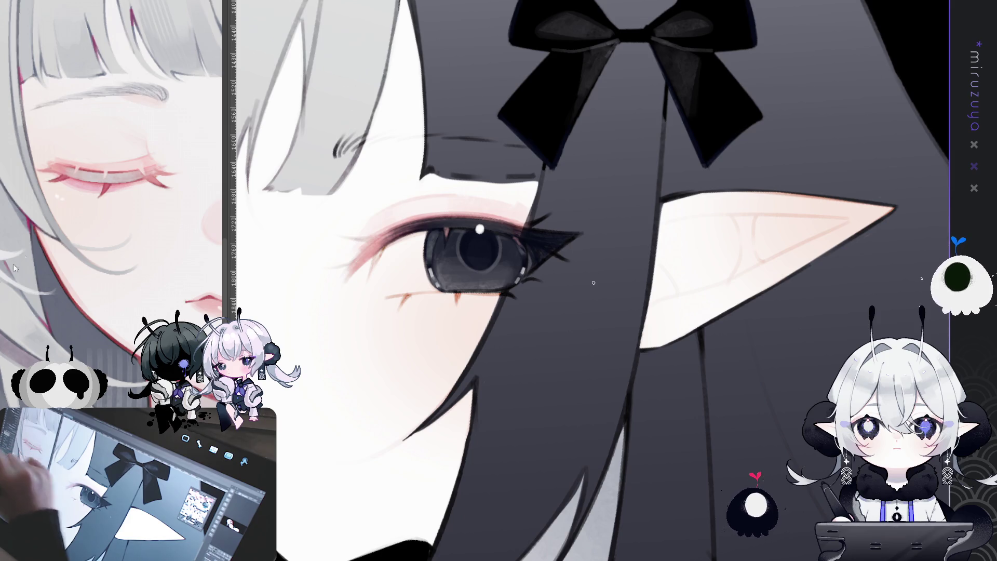
{"action": "left_click", "coordinate": [480, 229]}
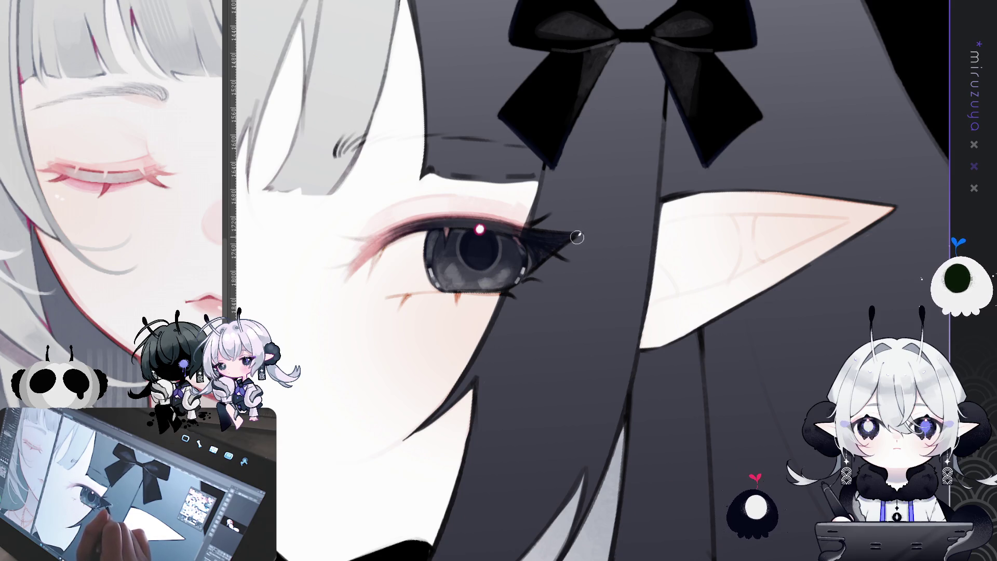
Paint a small, brighter highlight mark in the lower part of the red iris.
{"action": "left_click_drag", "start_coordinate": [479, 325], "coordinate": [883, 291]}
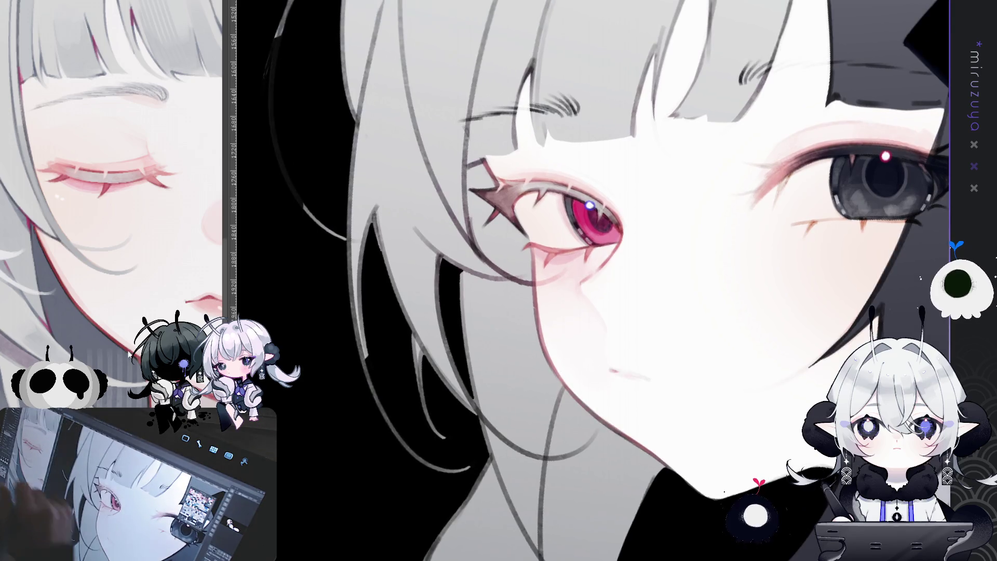
{"action": "left_click_drag", "start_coordinate": [590, 229], "coordinate": [593, 233]}
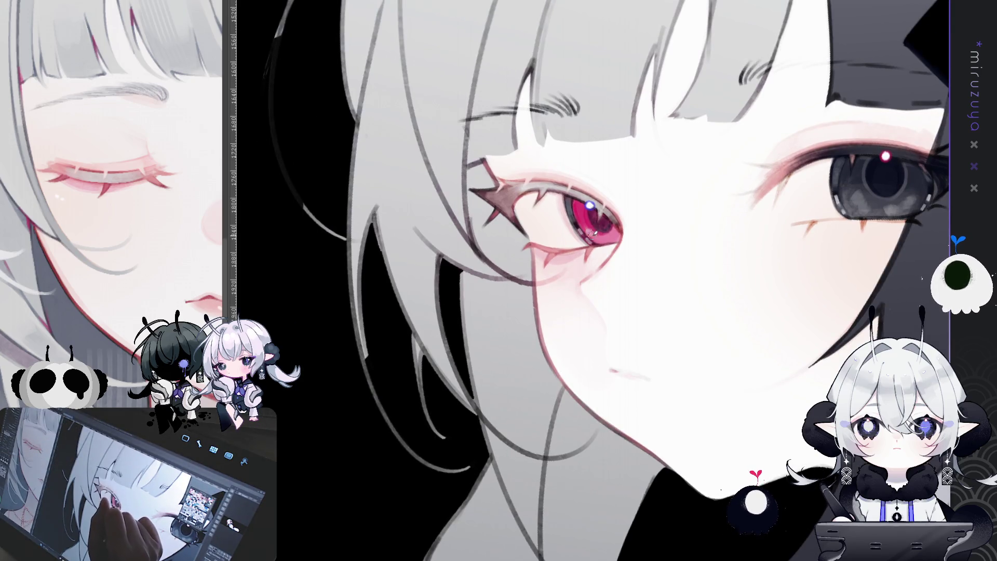
{"action": "left_click_drag", "start_coordinate": [922, 353], "coordinate": [662, 390]}
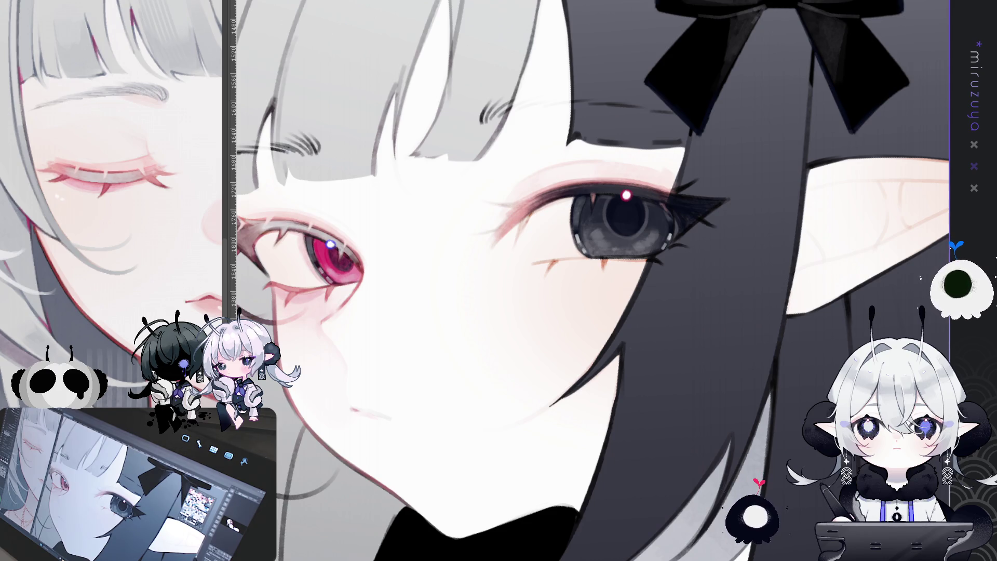
{"action": "mouse_move", "coordinate": [676, 332]}
{"action": "left_mouse_down"}
{"action": "mouse_move", "coordinate": [711, 363]}
{"action": "mouse_move", "coordinate": [644, 405]}
{"action": "left_mouse_up"}
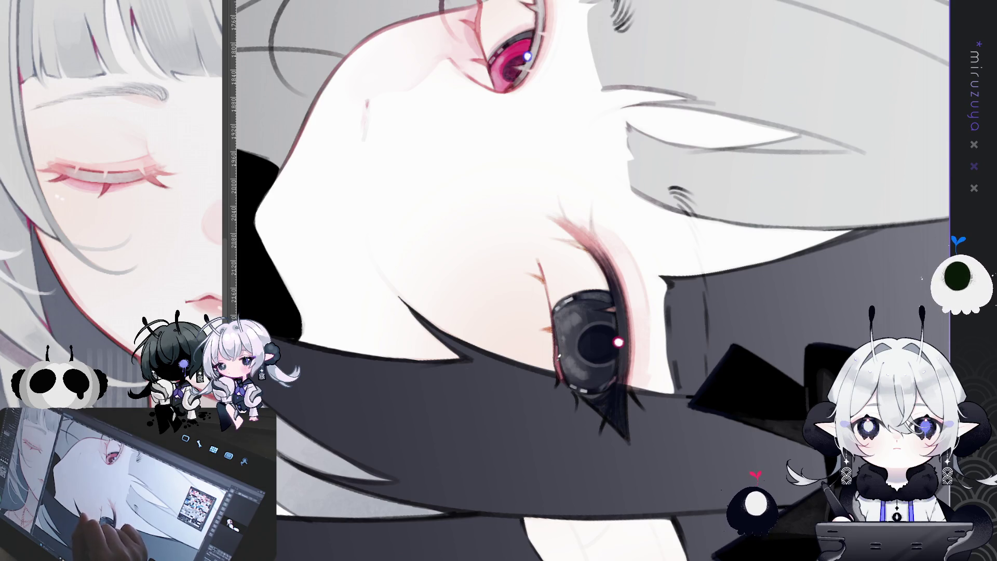
{"action": "mouse_move", "coordinate": [566, 513]}
{"action": "left_mouse_down"}
{"action": "mouse_move", "coordinate": [499, 312]}
{"action": "mouse_move", "coordinate": [566, 367]}
{"action": "mouse_move", "coordinate": [537, 390]}
{"action": "mouse_move", "coordinate": [548, 406]}
{"action": "left_mouse_up"}
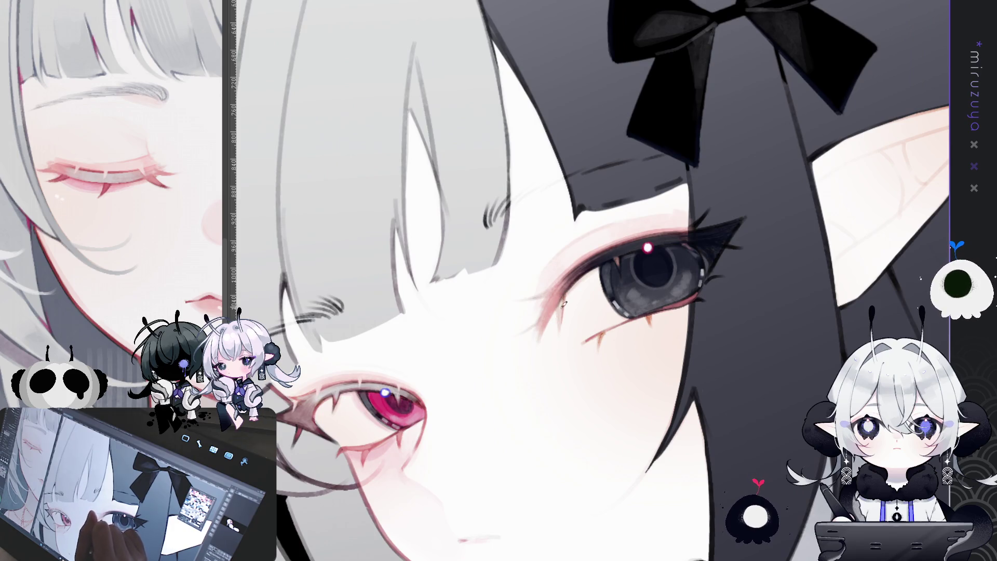
{"action": "left_click_drag", "start_coordinate": [558, 309], "coordinate": [599, 227]}
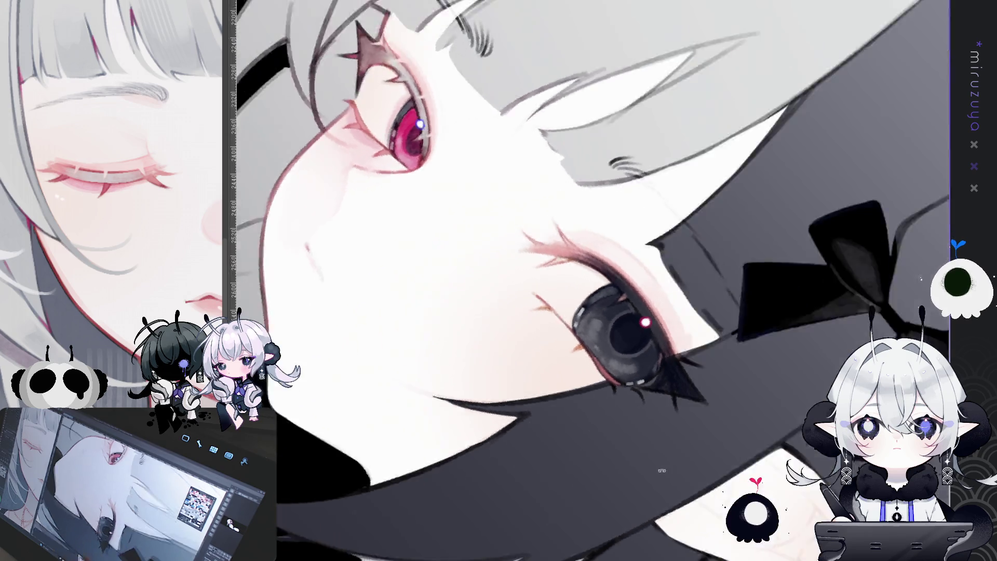
{"action": "left_click_drag", "start_coordinate": [575, 215], "coordinate": [590, 330]}
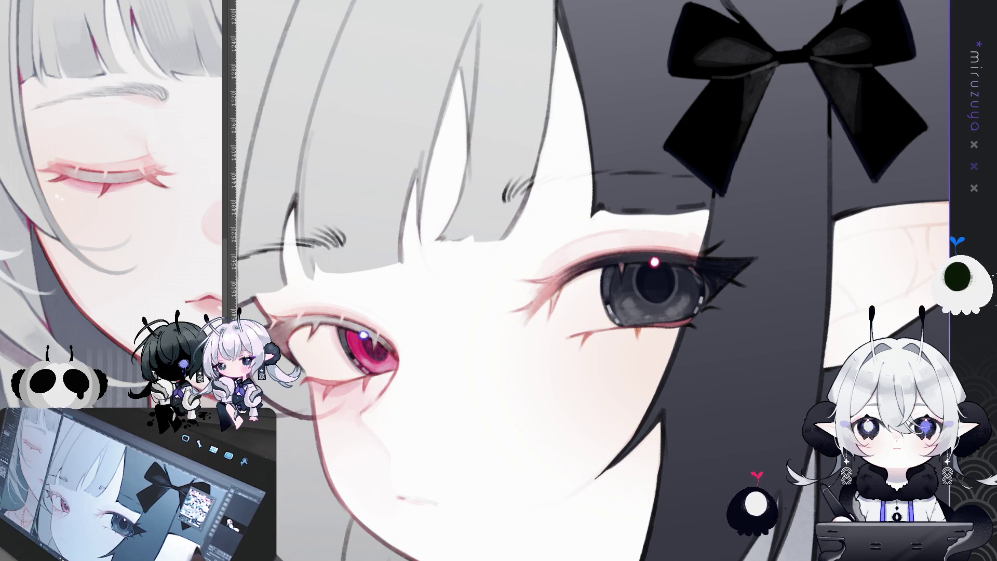
{"action": "mouse_move", "coordinate": [571, 281]}
{"action": "left_mouse_down"}
{"action": "mouse_move", "coordinate": [519, 218]}
{"action": "mouse_move", "coordinate": [443, 51]}
{"action": "left_mouse_up"}
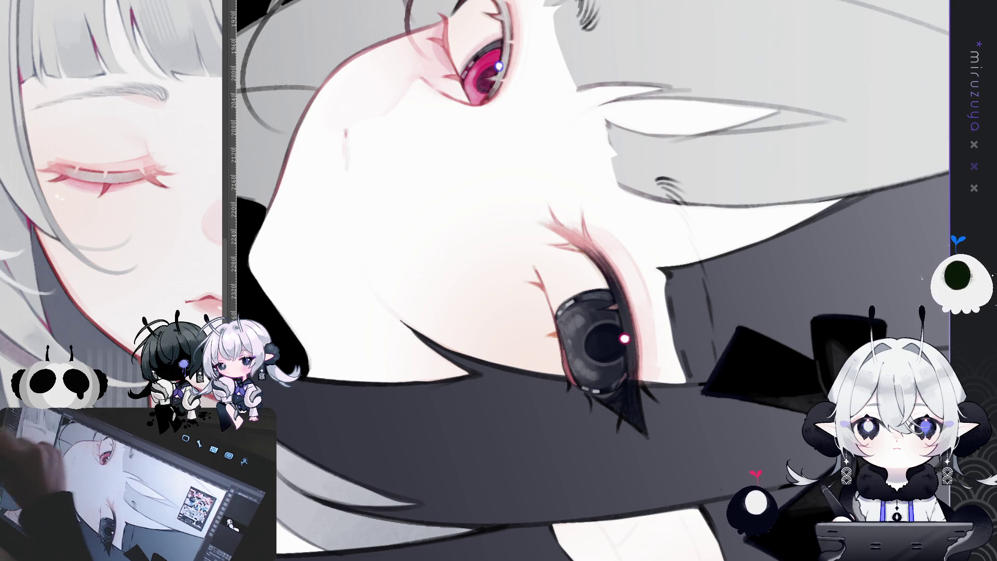
{"action": "left_click_drag", "start_coordinate": [549, 324], "coordinate": [528, 252]}
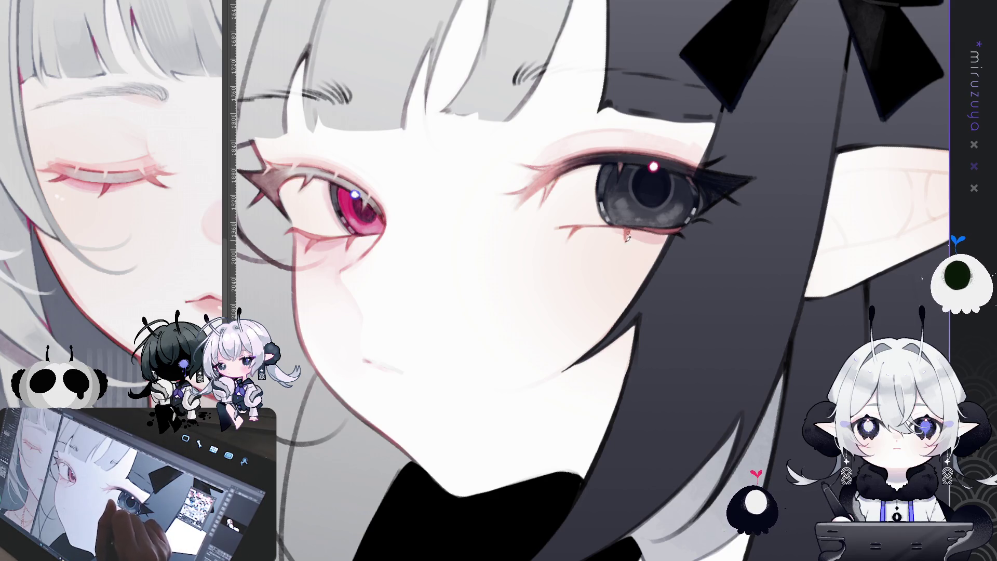
{"action": "mouse_move", "coordinate": [572, 281]}
{"action": "left_mouse_down"}
{"action": "mouse_move", "coordinate": [467, 285]}
{"action": "mouse_move", "coordinate": [260, 270]}
{"action": "left_mouse_up"}
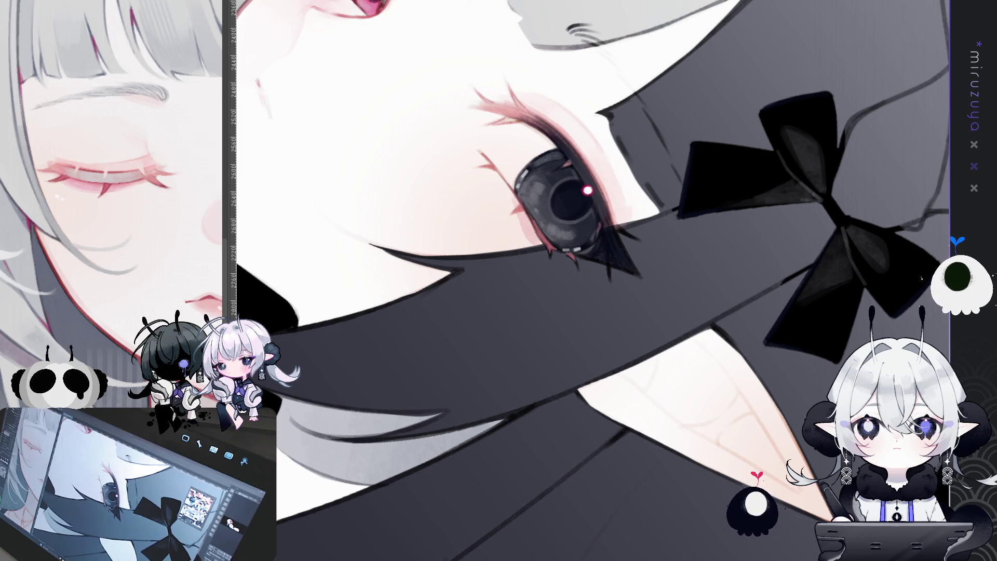
Paint a dark red line inside the grey eye's black eyelash tip.
{"action": "left_click_drag", "start_coordinate": [598, 270], "coordinate": [679, 219]}
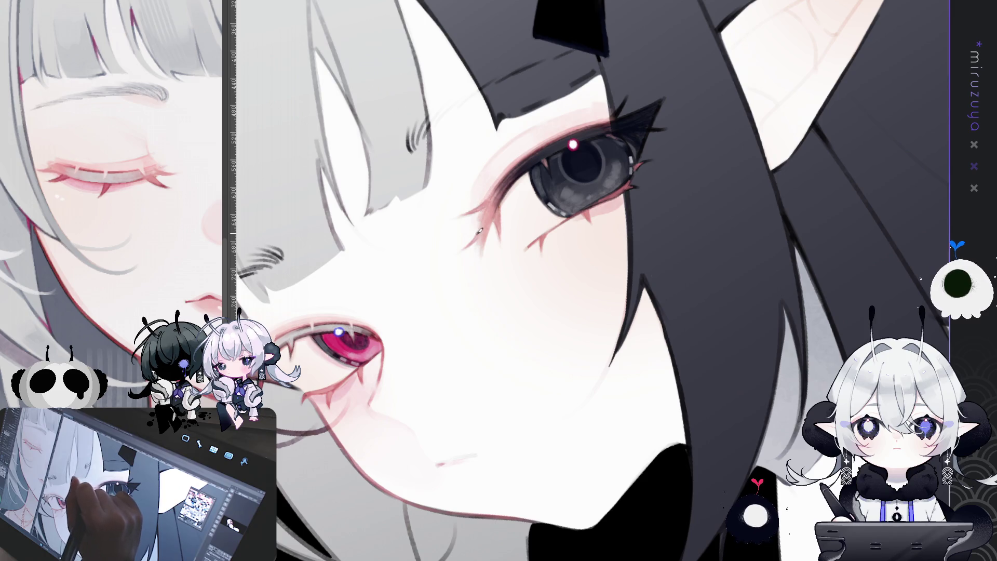
{"action": "left_click_drag", "start_coordinate": [479, 230], "coordinate": [524, 187]}
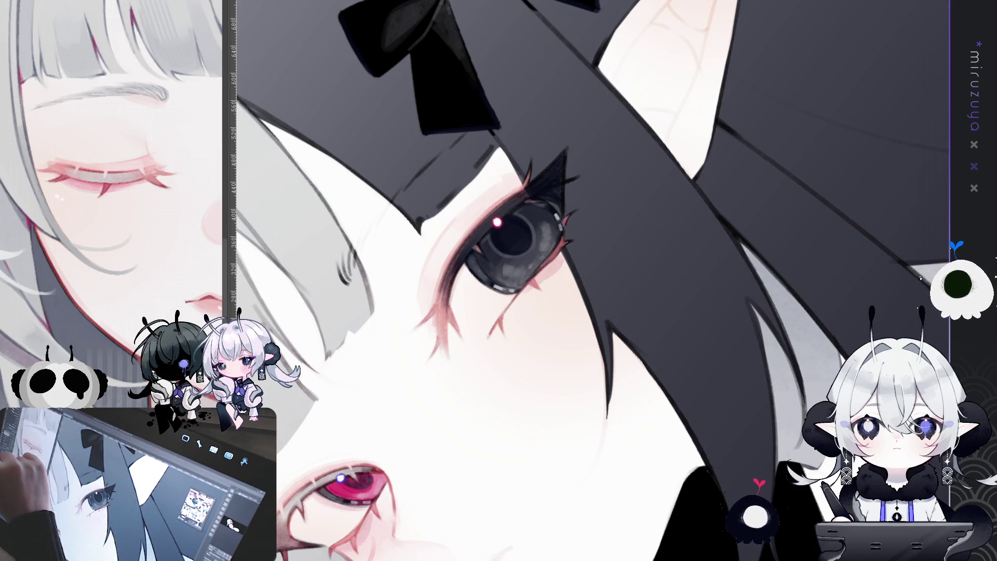
{"action": "left_click_drag", "start_coordinate": [520, 312], "coordinate": [475, 348]}
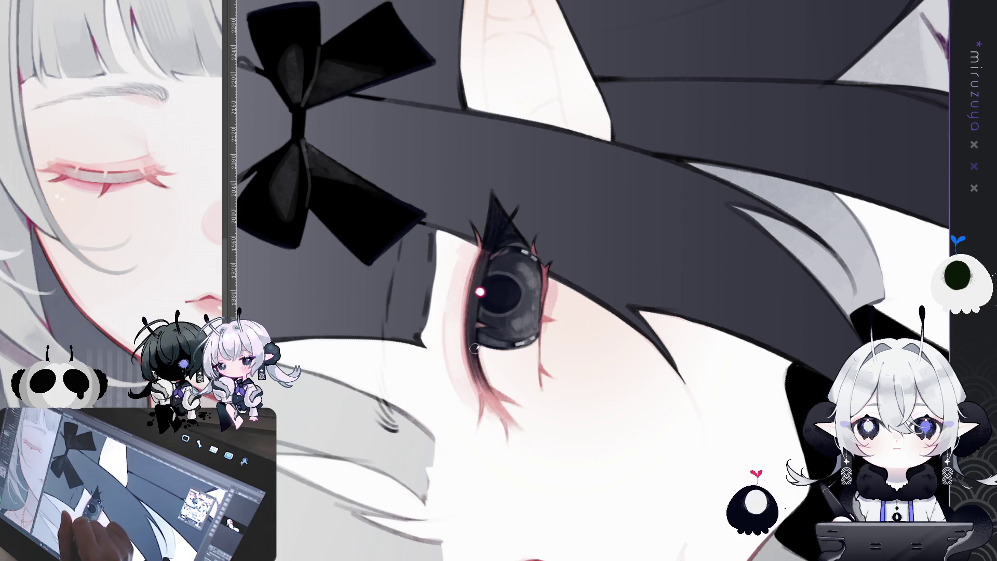
{"action": "mouse_move", "coordinate": [494, 213]}
{"action": "left_mouse_down"}
{"action": "mouse_move", "coordinate": [493, 200]}
{"action": "mouse_move", "coordinate": [489, 236]}
{"action": "left_mouse_up"}
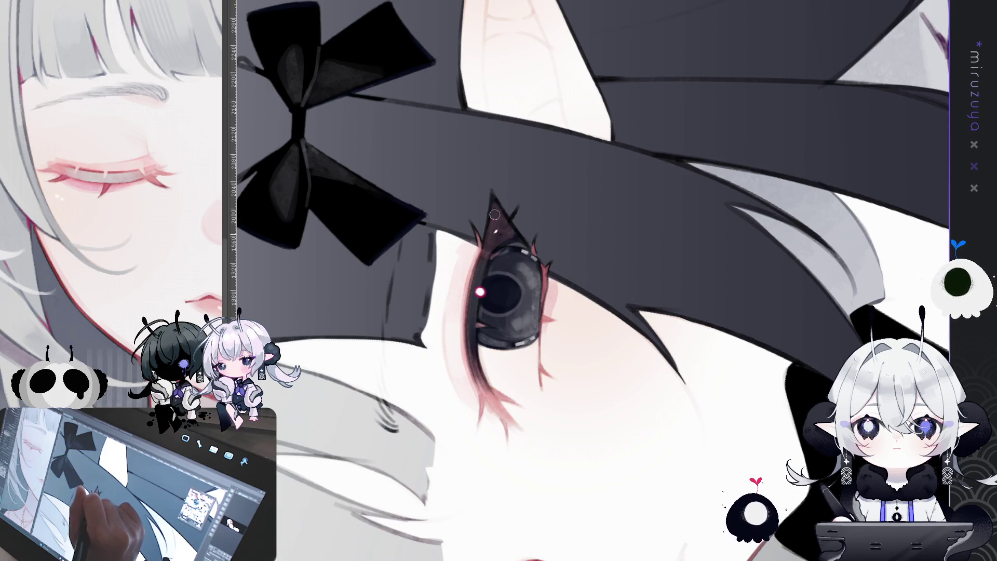
{"action": "key", "text": "ctrl+0"}
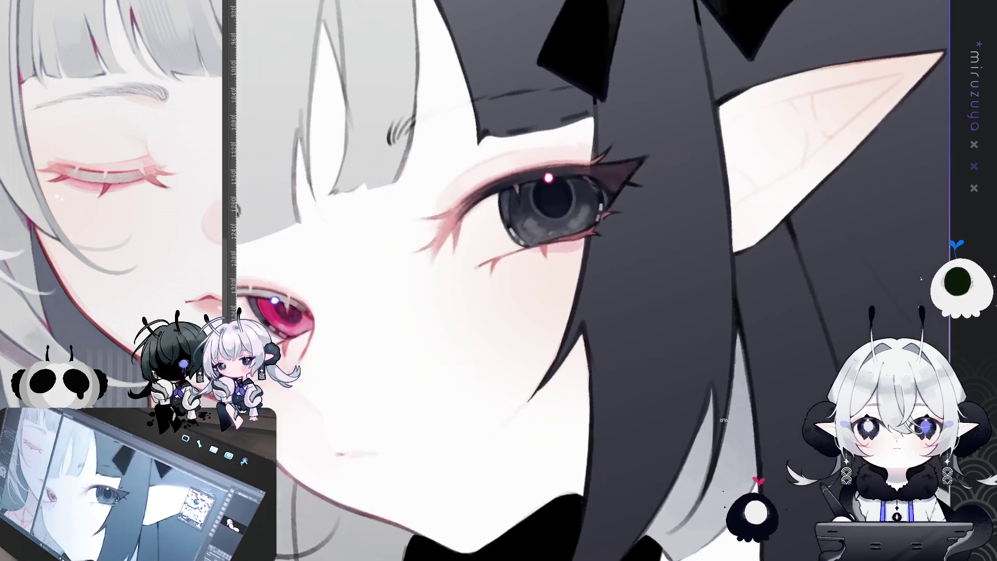
Soften the dark eyeliner wing at the grey eye's outer corner to a muted tone.
{"action": "key", "text": "ctrl+0"}
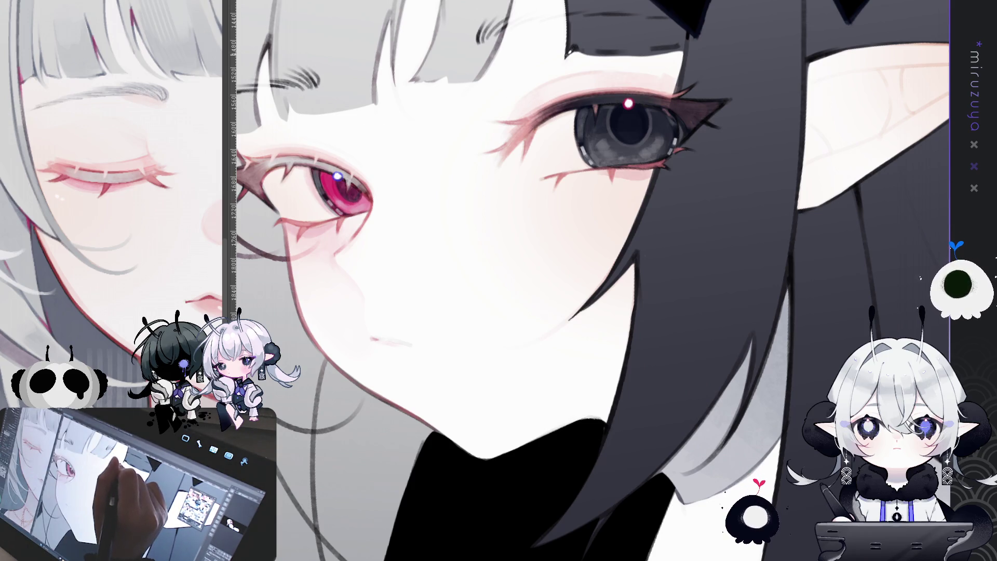
{"action": "left_click_drag", "start_coordinate": [531, 49], "coordinate": [507, 68]}
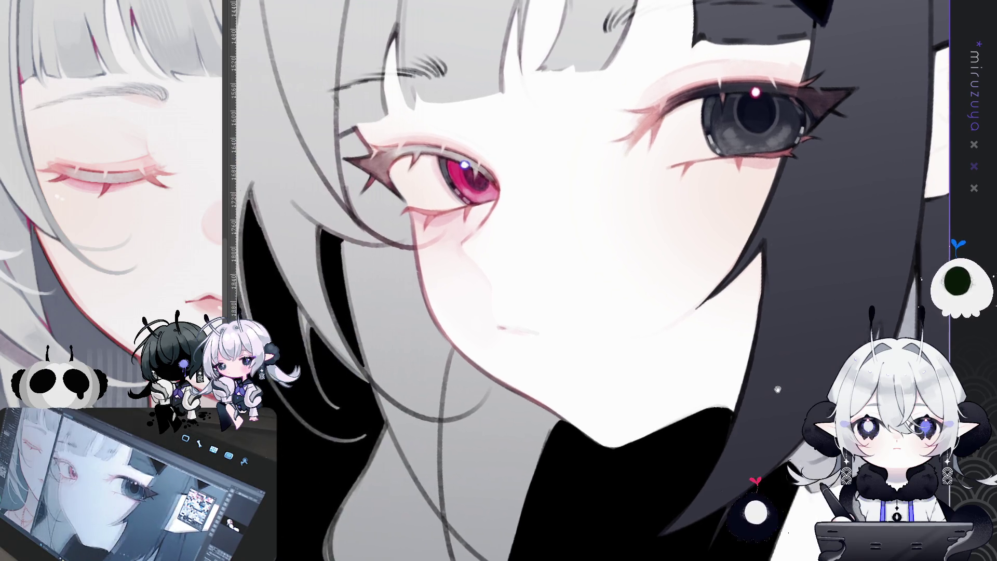
{"action": "mouse_move", "coordinate": [520, 280]}
{"action": "left_mouse_down"}
{"action": "mouse_move", "coordinate": [670, 249]}
{"action": "mouse_move", "coordinate": [452, 280]}
{"action": "left_mouse_up"}
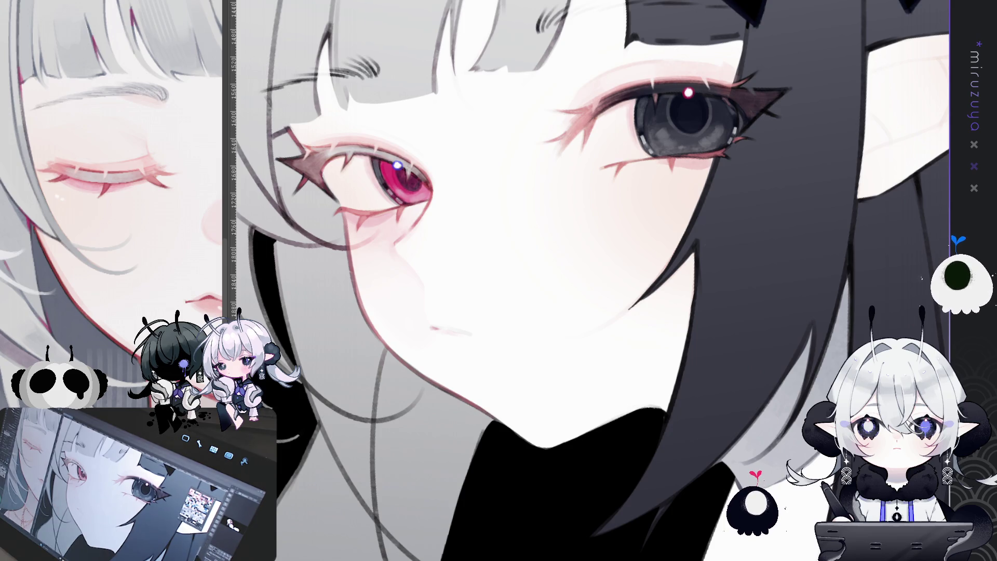
{"action": "mouse_move", "coordinate": [763, 338]}
{"action": "left_mouse_down"}
{"action": "mouse_move", "coordinate": [584, 418]}
{"action": "mouse_move", "coordinate": [667, 377]}
{"action": "left_mouse_up"}
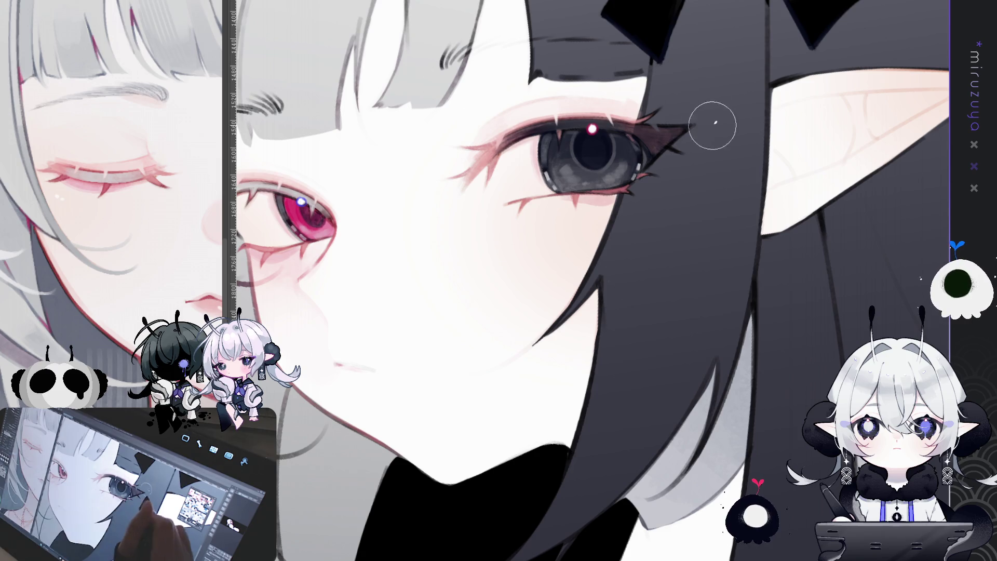
{"action": "left_click_drag", "start_coordinate": [717, 98], "coordinate": [703, 50]}
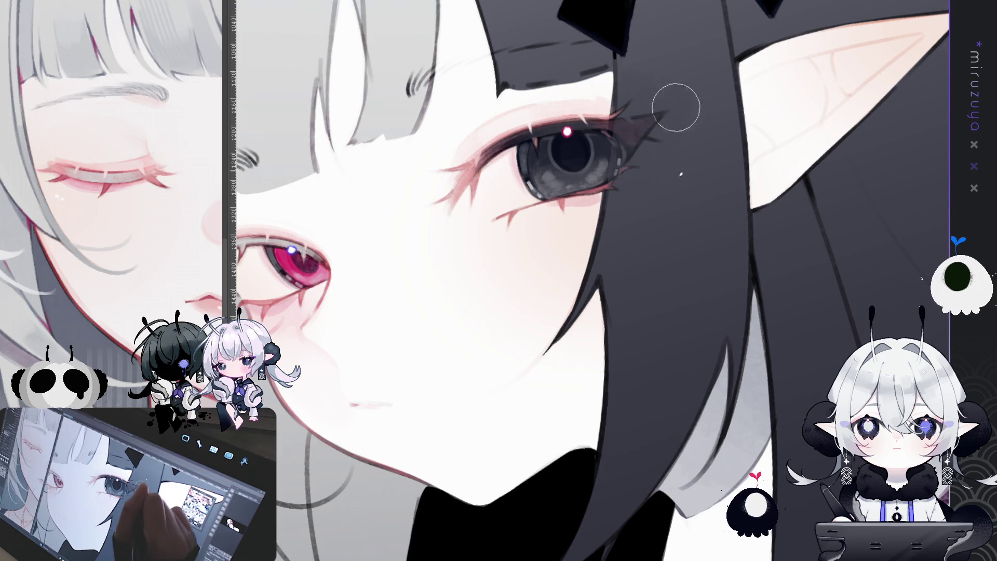
{"action": "left_click_drag", "start_coordinate": [641, 88], "coordinate": [646, 140]}
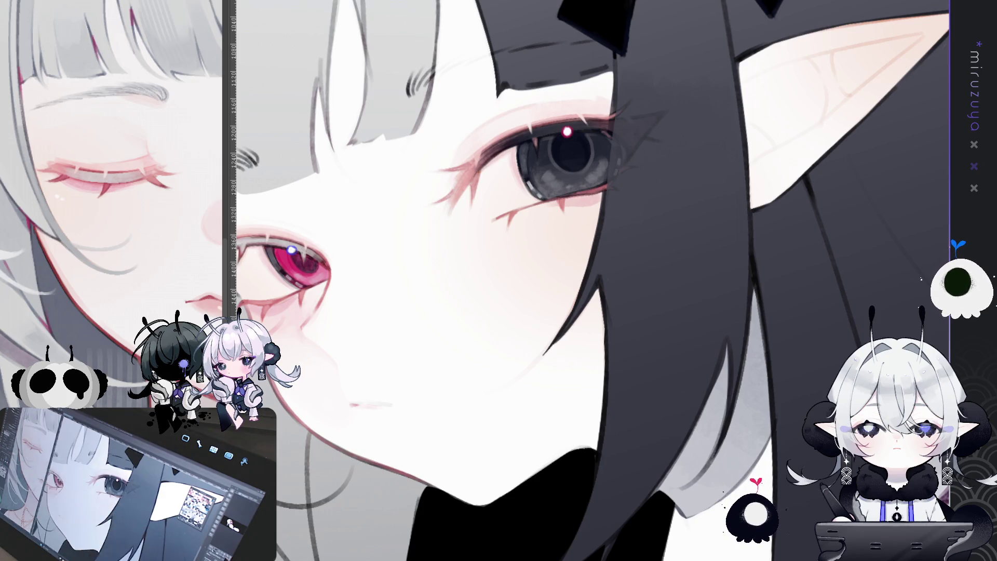
Flip the canvas horizontally and redraw the hair edge line beside the eye.
{"action": "key", "text": "h"}
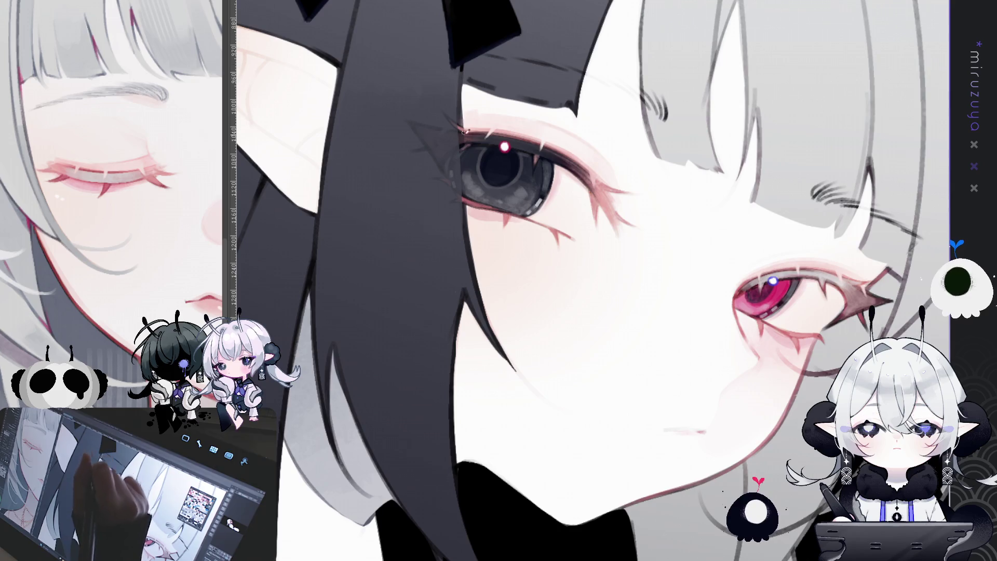
{"action": "left_click_drag", "start_coordinate": [460, 79], "coordinate": [471, 212]}
{"action": "left_click_drag", "start_coordinate": [461, 174], "coordinate": [480, 265]}
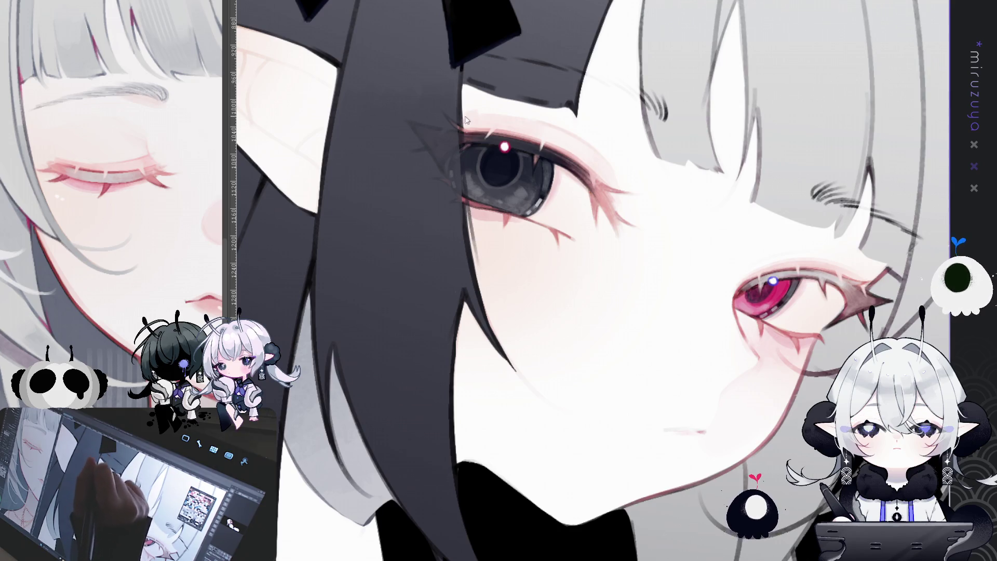
{"action": "left_click_drag", "start_coordinate": [459, 146], "coordinate": [470, 259]}
{"action": "left_click_drag", "start_coordinate": [463, 200], "coordinate": [481, 275]}
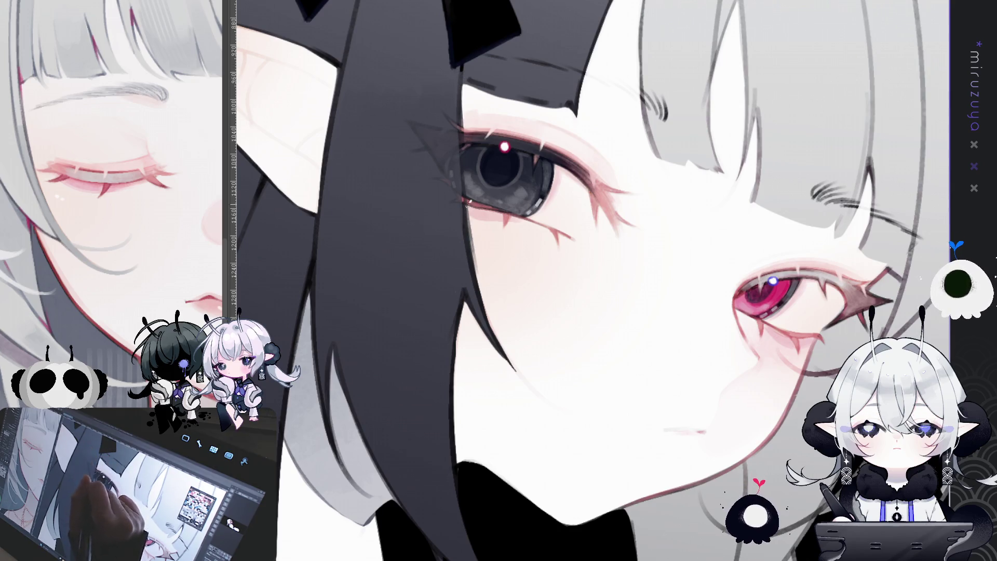
{"action": "left_click_drag", "start_coordinate": [460, 151], "coordinate": [475, 273]}
{"action": "mouse_move", "coordinate": [461, 84]}
{"action": "left_mouse_down"}
{"action": "mouse_move", "coordinate": [475, 255]}
{"action": "mouse_move", "coordinate": [441, 208]}
{"action": "left_mouse_up"}
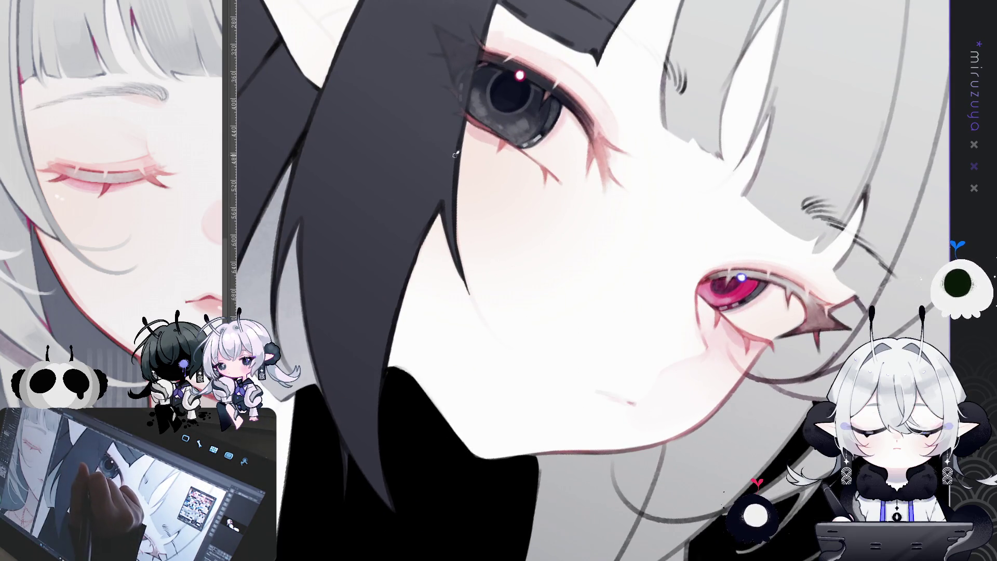
{"action": "mouse_move", "coordinate": [460, 127]}
{"action": "left_mouse_down"}
{"action": "mouse_move", "coordinate": [452, 213]}
{"action": "mouse_move", "coordinate": [463, 288]}
{"action": "left_mouse_up"}
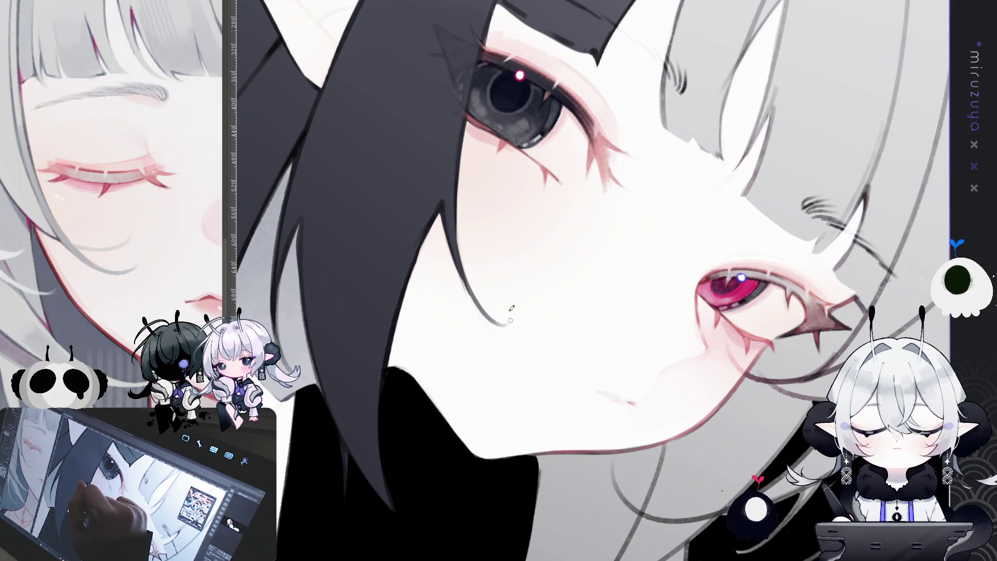
{"action": "left_click_drag", "start_coordinate": [480, 250], "coordinate": [462, 329]}
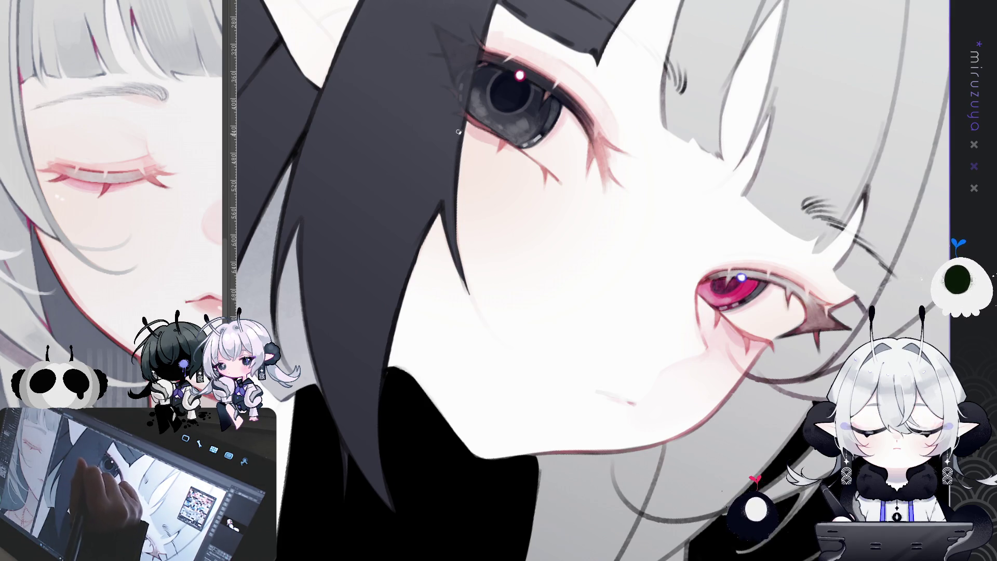
Extend the hair strand tip down the cheek and darken its edge line.
{"action": "left_click_drag", "start_coordinate": [459, 262], "coordinate": [490, 320]}
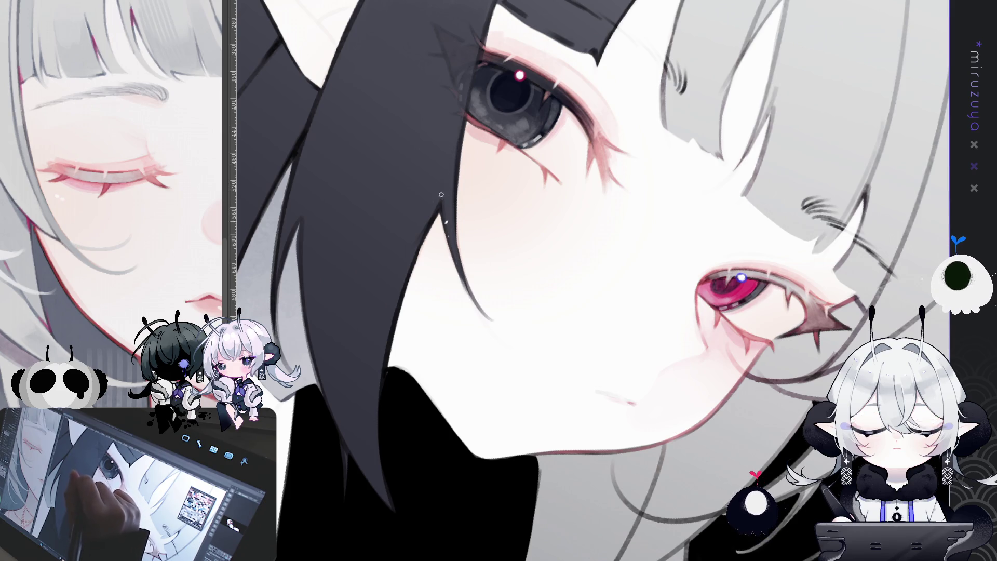
{"action": "left_click_drag", "start_coordinate": [451, 217], "coordinate": [465, 270]}
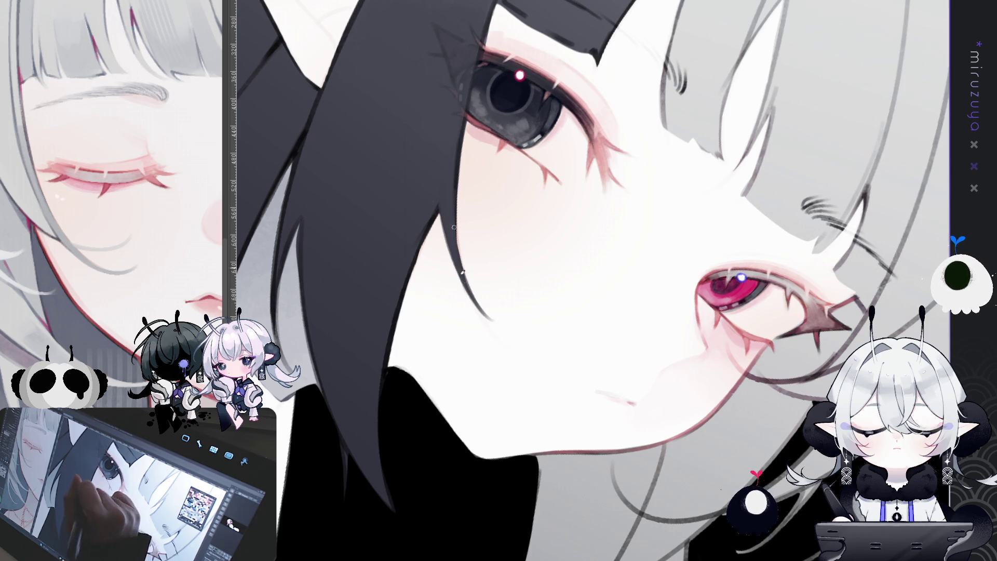
{"action": "left_click_drag", "start_coordinate": [457, 185], "coordinate": [460, 221]}
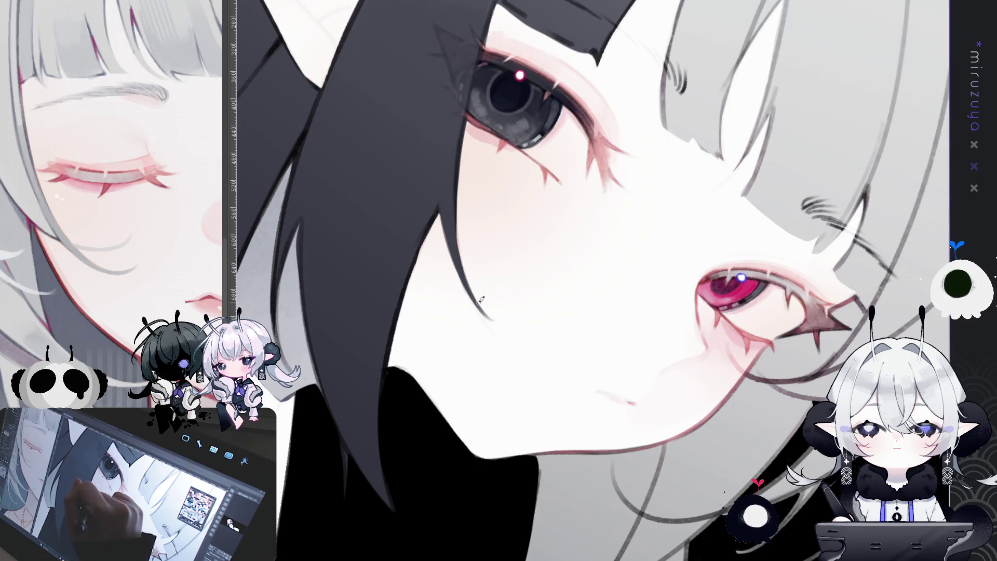
{"action": "left_click_drag", "start_coordinate": [472, 294], "coordinate": [522, 330]}
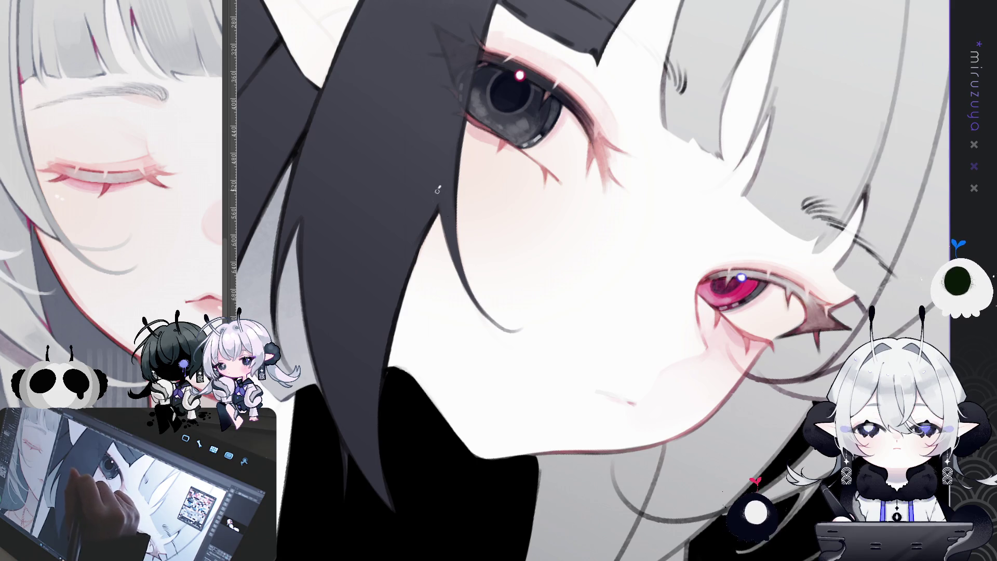
{"action": "mouse_move", "coordinate": [458, 230]}
{"action": "left_mouse_down"}
{"action": "mouse_move", "coordinate": [474, 292]}
{"action": "mouse_move", "coordinate": [519, 218]}
{"action": "mouse_move", "coordinate": [557, 342]}
{"action": "left_mouse_up"}
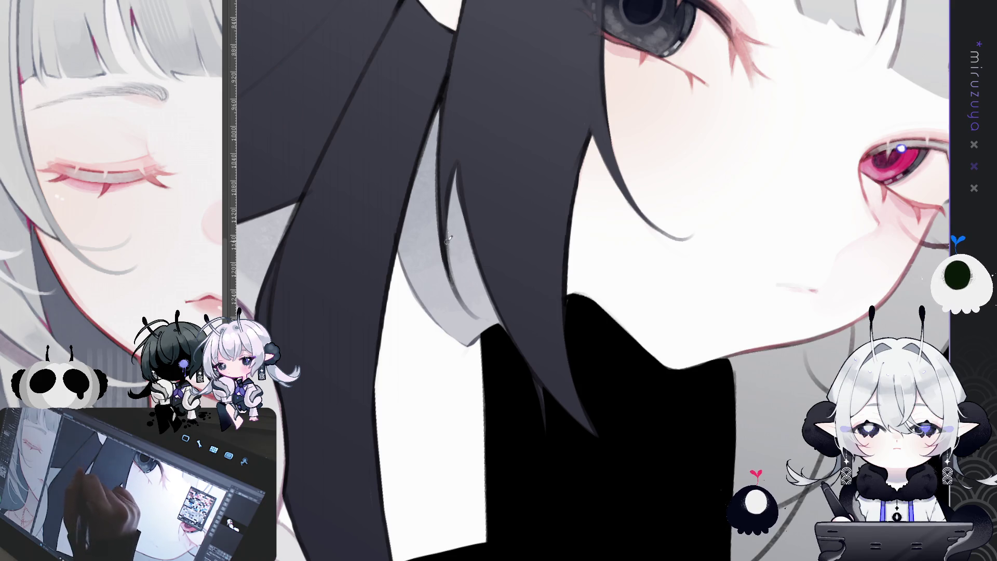
{"action": "left_click_drag", "start_coordinate": [441, 120], "coordinate": [444, 237]}
{"action": "mouse_move", "coordinate": [452, 167]}
{"action": "left_mouse_down"}
{"action": "mouse_move", "coordinate": [442, 213]}
{"action": "mouse_move", "coordinate": [468, 311]}
{"action": "left_mouse_up"}
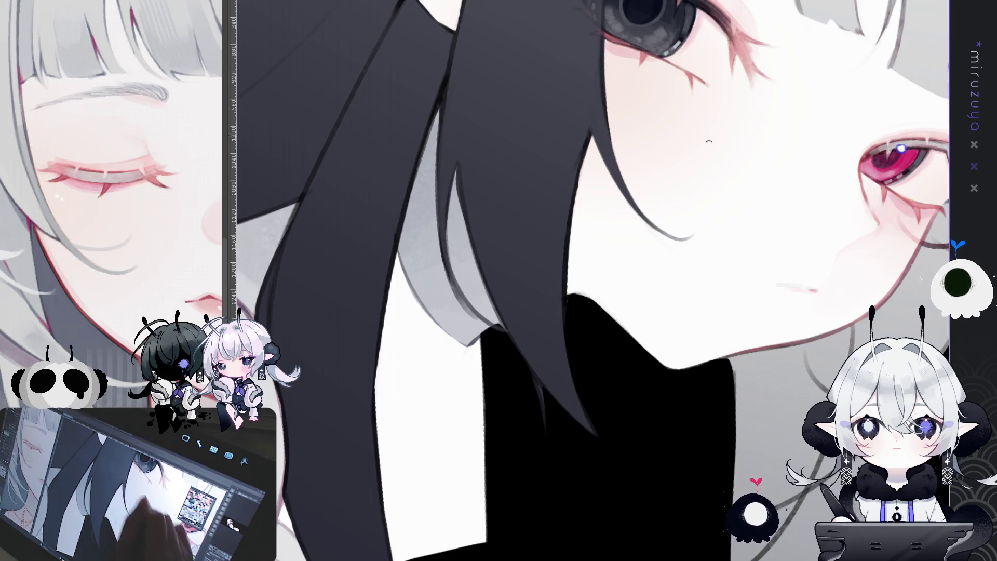
Add dark accents to the grey strand's edge and a white highlight on its tip.
{"action": "key", "text": "-"}
{"action": "left_click_drag", "start_coordinate": [516, 141], "coordinate": [482, 200]}
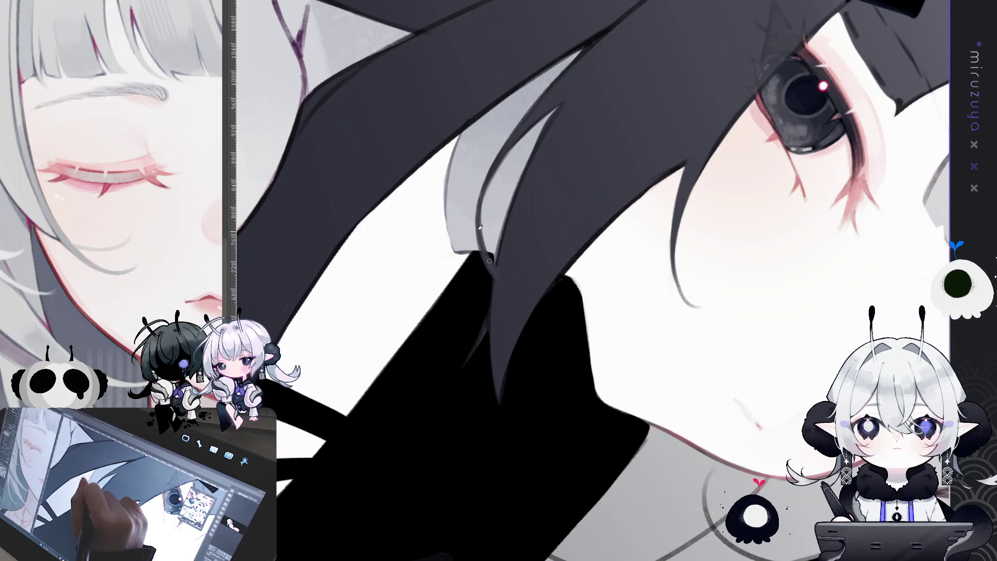
{"action": "left_click_drag", "start_coordinate": [483, 192], "coordinate": [481, 240]}
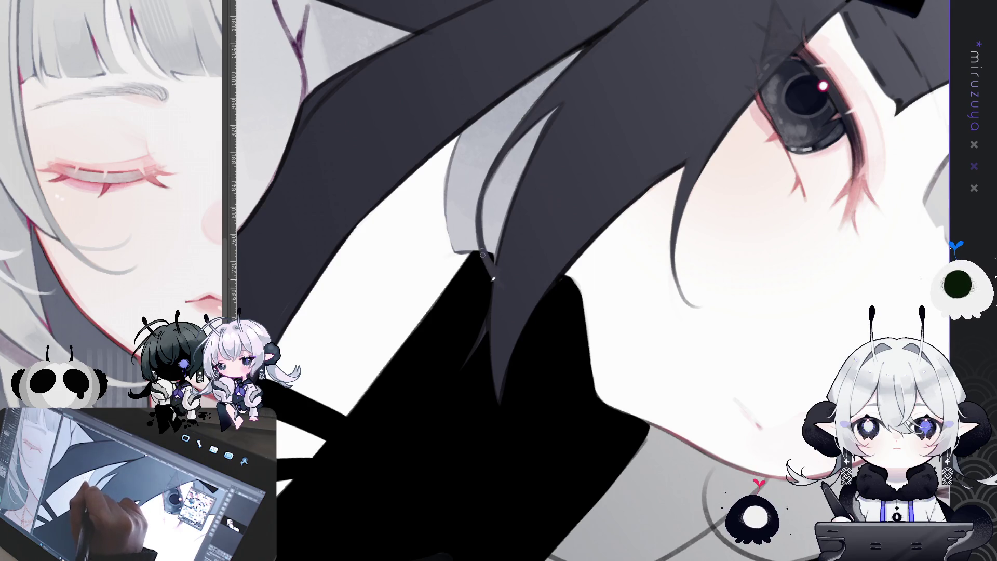
{"action": "left_click", "coordinate": [500, 289]}
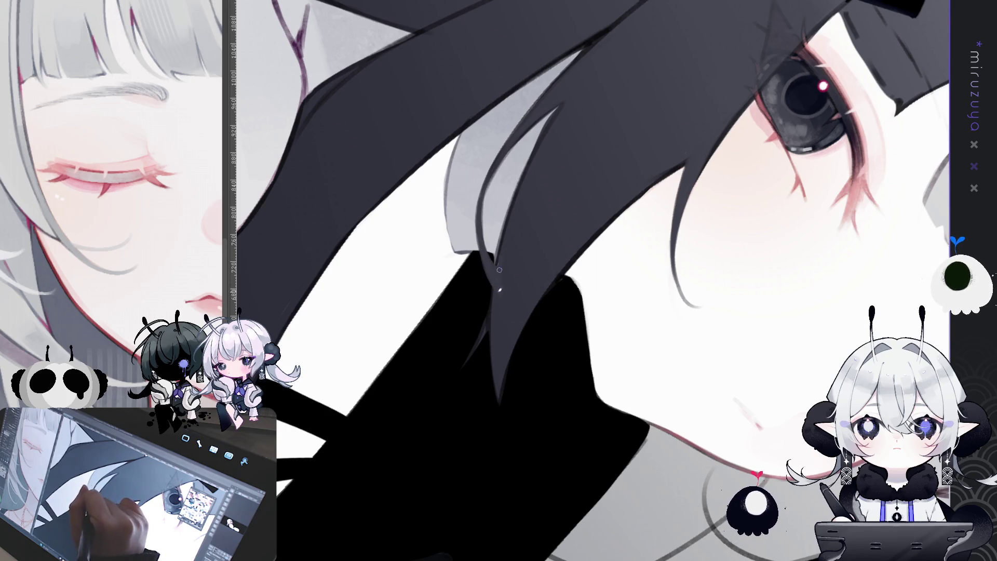
{"action": "key", "text": "ctrl+shift+0"}
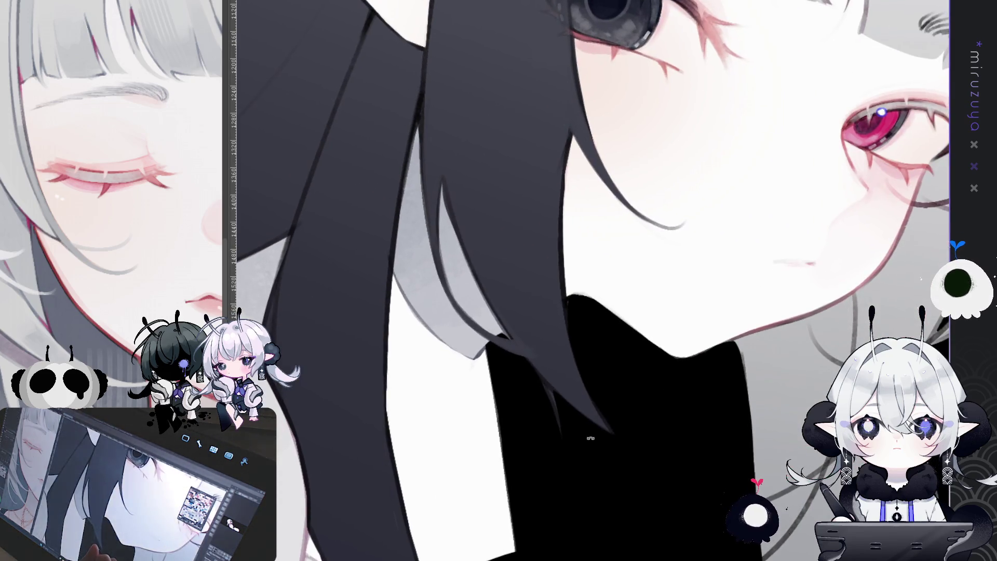
{"action": "left_click_drag", "start_coordinate": [592, 444], "coordinate": [566, 468]}
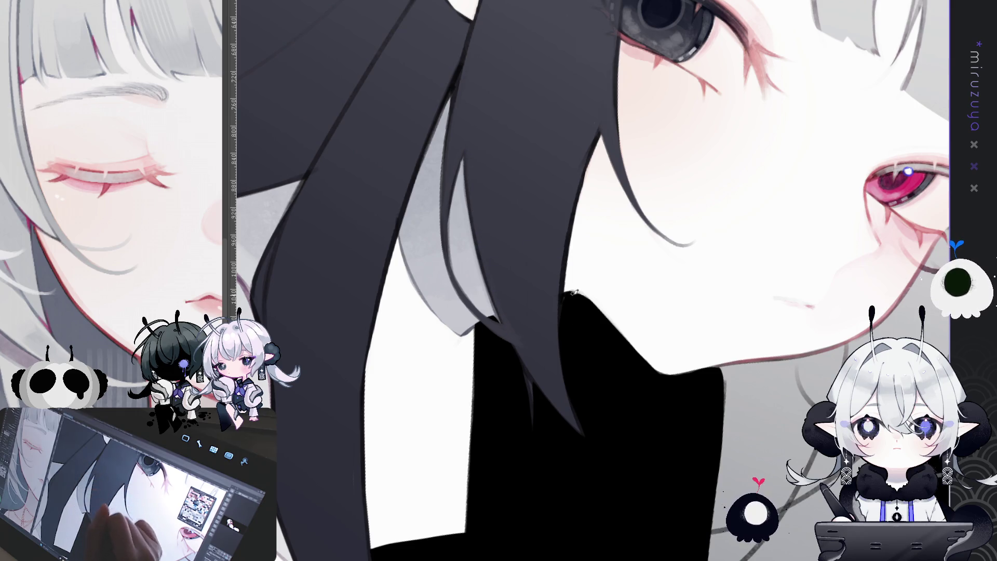
{"action": "scroll", "coordinate": [660, 375], "scroll_direction": "up", "scroll_amount": 3}
Rotate and zoom around the face, briefly checking the whole figure.
{"action": "key", "text": "minus"}
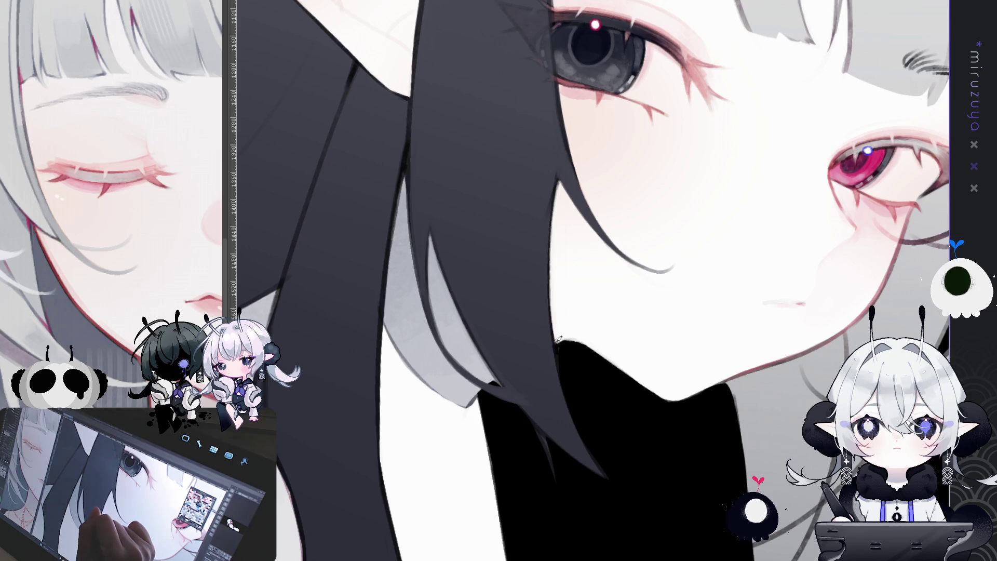
{"action": "mouse_move", "coordinate": [559, 340]}
{"action": "left_mouse_down"}
{"action": "mouse_move", "coordinate": [551, 347]}
{"action": "mouse_move", "coordinate": [526, 285]}
{"action": "left_mouse_up"}
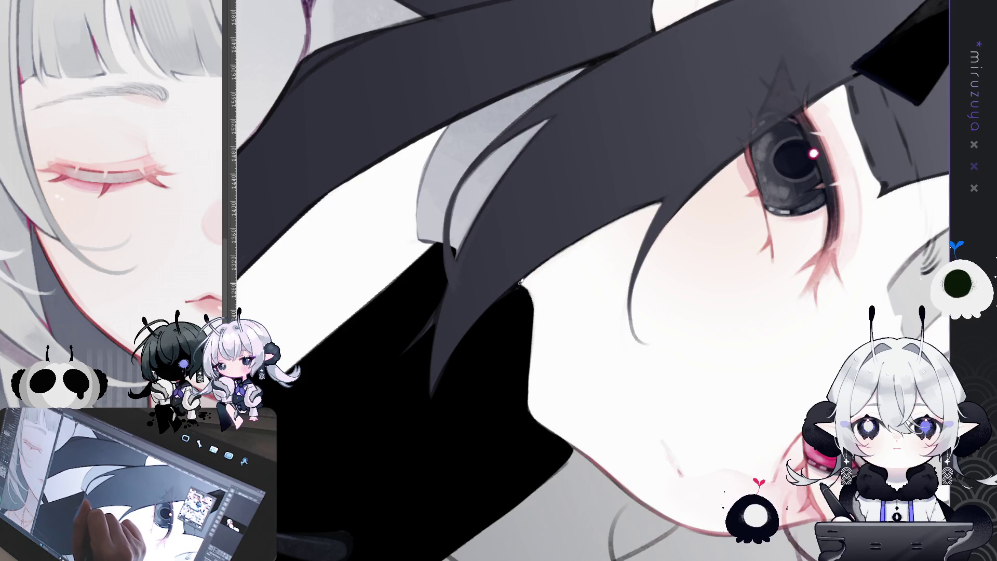
{"action": "left_click_drag", "start_coordinate": [482, 414], "coordinate": [457, 374]}
{"action": "key", "text": "ctrl+minus"}
{"action": "key", "text": "ctrl+plus"}
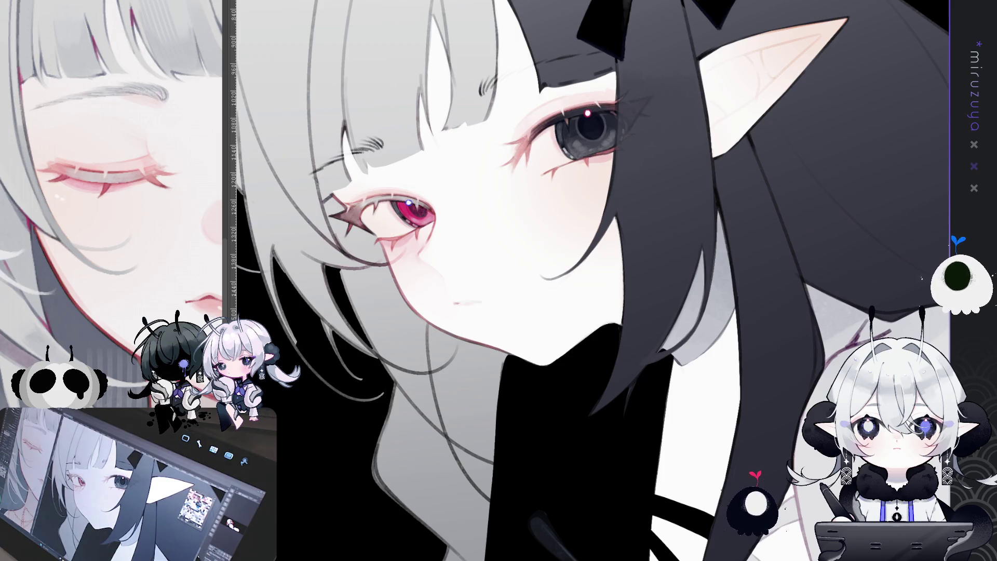
{"action": "scroll", "coordinate": [593, 281], "scroll_direction": "down", "scroll_amount": 3}
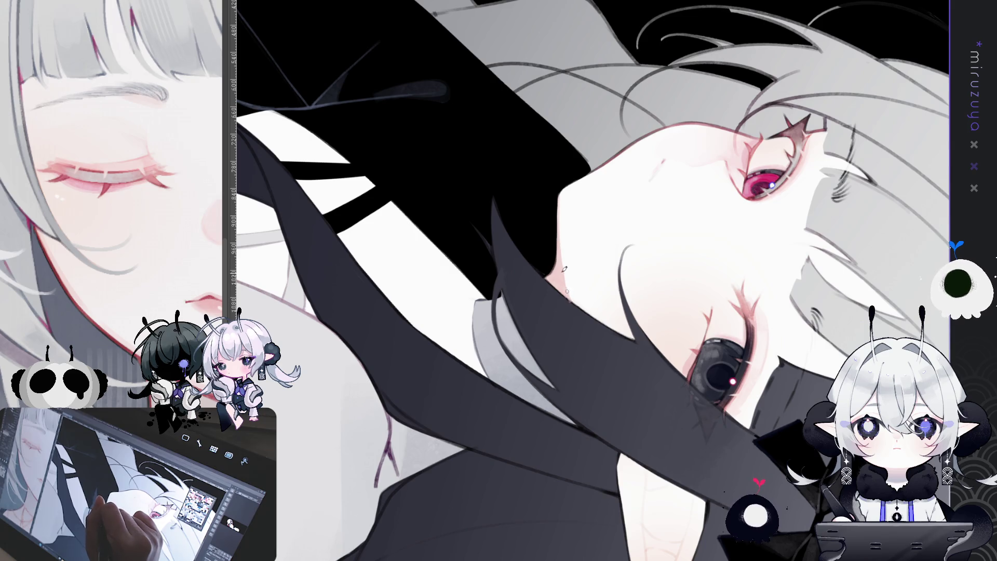
{"action": "left_click_drag", "start_coordinate": [576, 299], "coordinate": [630, 294]}
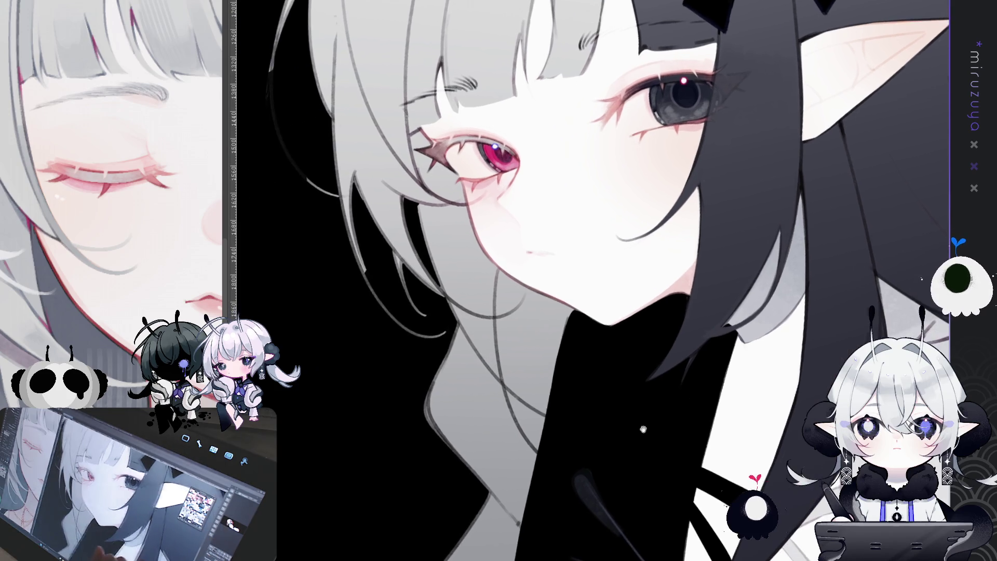
{"action": "left_click_drag", "start_coordinate": [708, 428], "coordinate": [786, 392]}
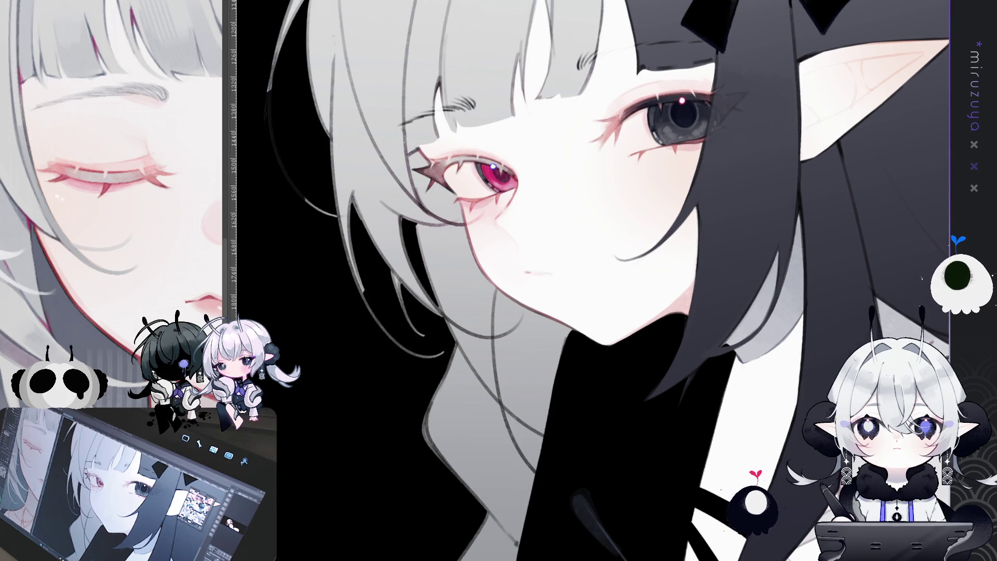
{"action": "key", "text": "h"}
{"action": "left_click_drag", "start_coordinate": [520, 259], "coordinate": [504, 268]}
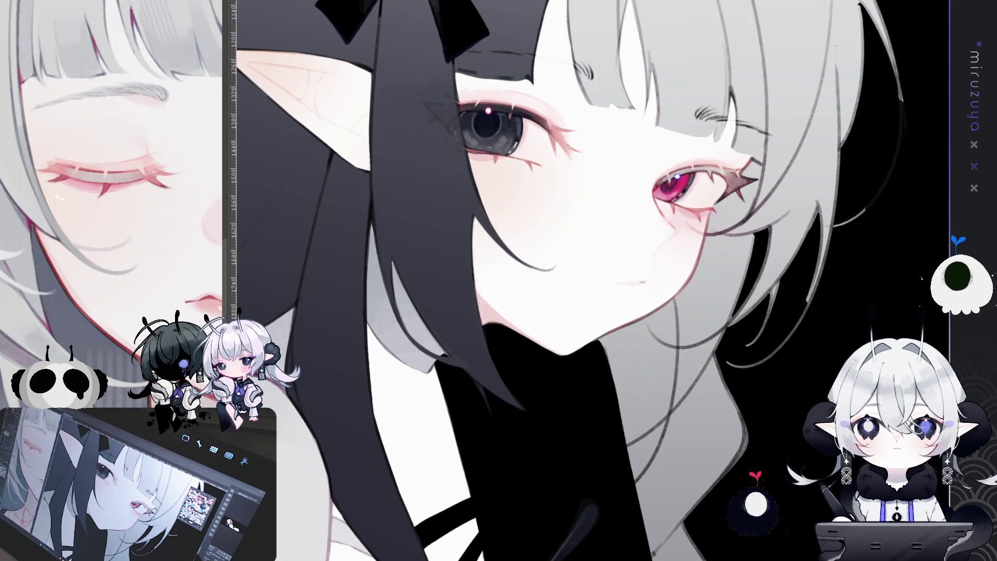
{"action": "key", "text": "h"}
{"action": "scroll", "coordinate": [605, 280], "scroll_direction": "down", "scroll_amount": 2}
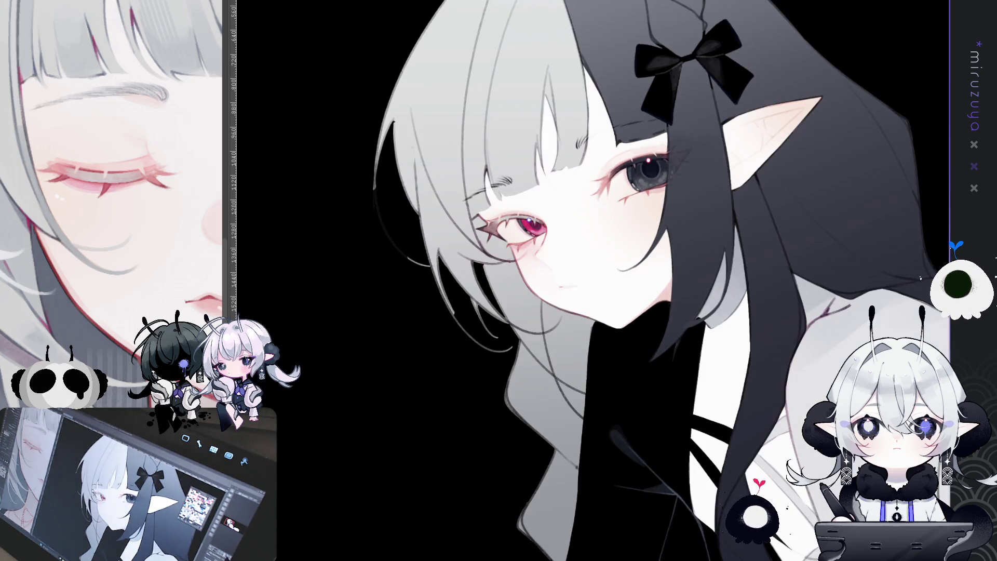
{"action": "left_click_drag", "start_coordinate": [302, 182], "coordinate": [227, 285]}
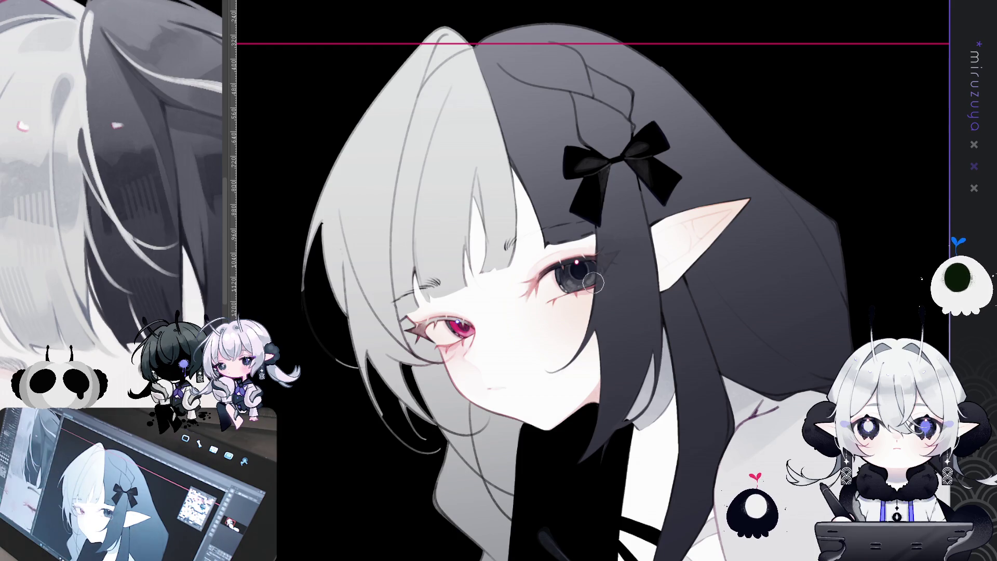
Shade the light bangs with a soft grey band and darken the black hair beside the bow.
{"action": "left_click_drag", "start_coordinate": [594, 283], "coordinate": [616, 288]}
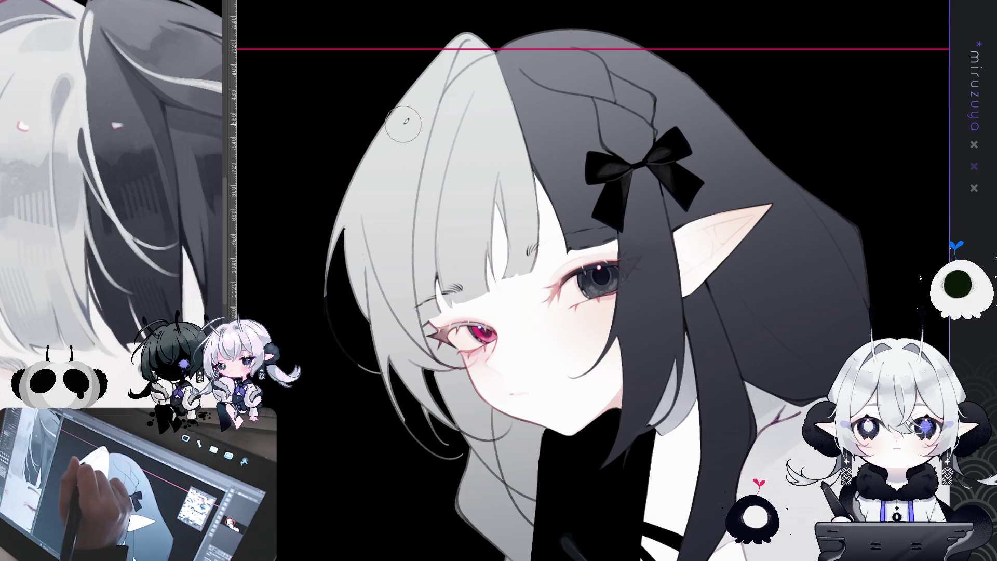
{"action": "mouse_move", "coordinate": [404, 125]}
{"action": "left_mouse_down"}
{"action": "mouse_move", "coordinate": [394, 166]}
{"action": "mouse_move", "coordinate": [405, 145]}
{"action": "mouse_move", "coordinate": [411, 172]}
{"action": "mouse_move", "coordinate": [419, 136]}
{"action": "mouse_move", "coordinate": [465, 156]}
{"action": "mouse_move", "coordinate": [473, 146]}
{"action": "mouse_move", "coordinate": [496, 161]}
{"action": "mouse_move", "coordinate": [530, 166]}
{"action": "mouse_move", "coordinate": [535, 156]}
{"action": "left_mouse_up"}
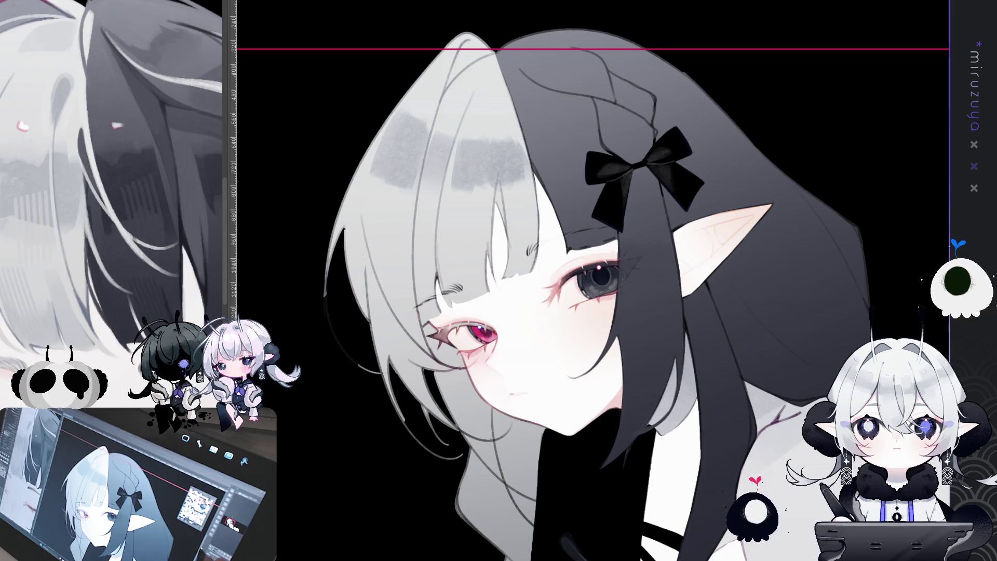
{"action": "left_click_drag", "start_coordinate": [571, 291], "coordinate": [500, 312]}
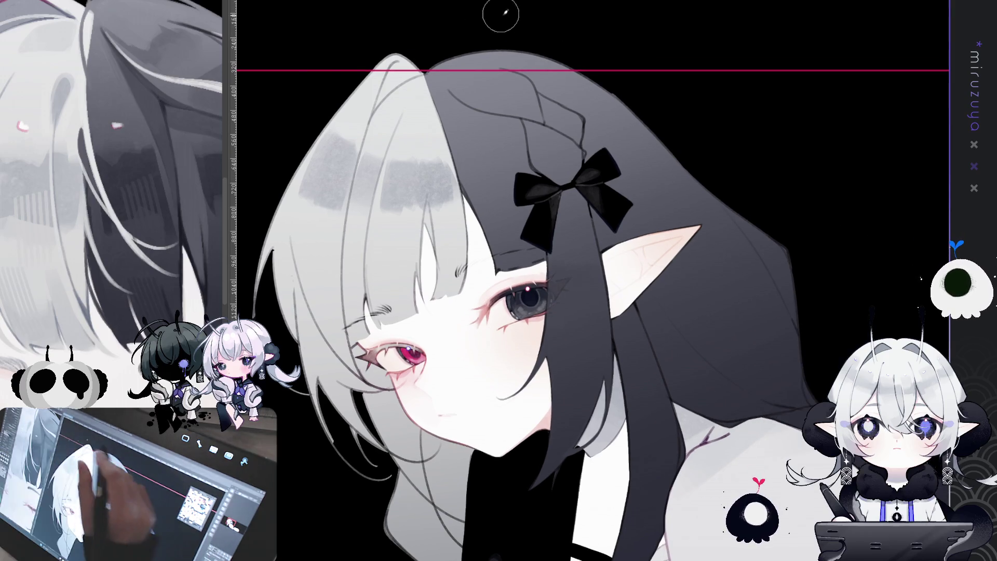
{"action": "mouse_move", "coordinate": [482, 191]}
{"action": "left_mouse_down"}
{"action": "mouse_move", "coordinate": [514, 146]}
{"action": "mouse_move", "coordinate": [478, 172]}
{"action": "mouse_move", "coordinate": [534, 156]}
{"action": "mouse_move", "coordinate": [573, 98]}
{"action": "mouse_move", "coordinate": [606, 93]}
{"action": "left_mouse_up"}
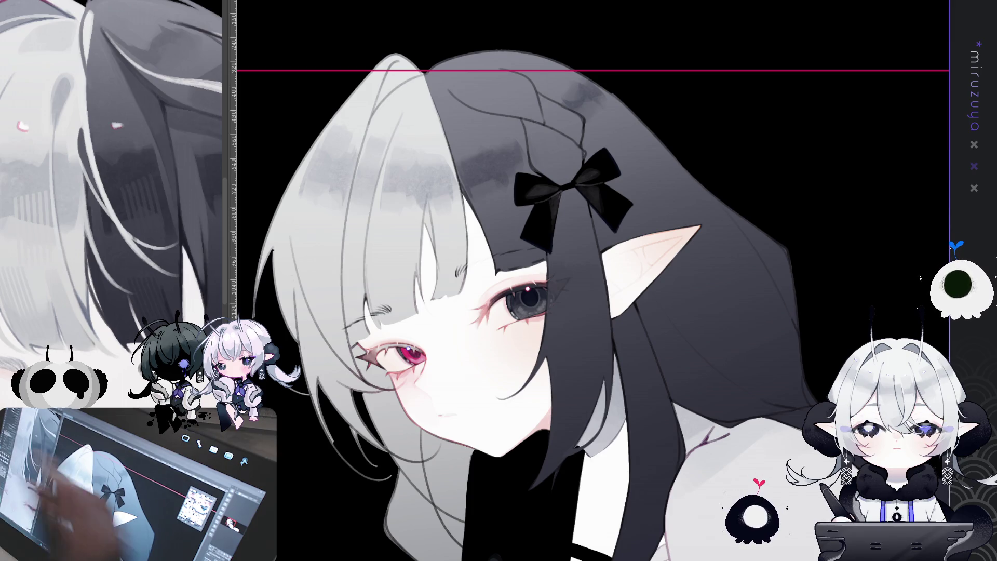
{"action": "left_click_drag", "start_coordinate": [487, 150], "coordinate": [486, 153]}
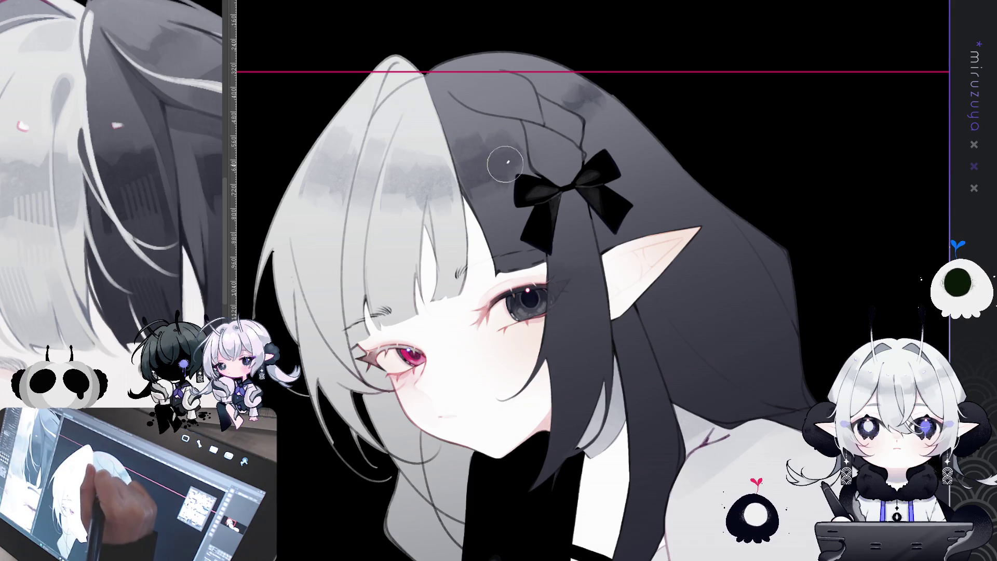
Deepen the shading on the top of the black hair and across the grey bangs, undoing one stroke.
{"action": "left_click_drag", "start_coordinate": [572, 87], "coordinate": [574, 98]}
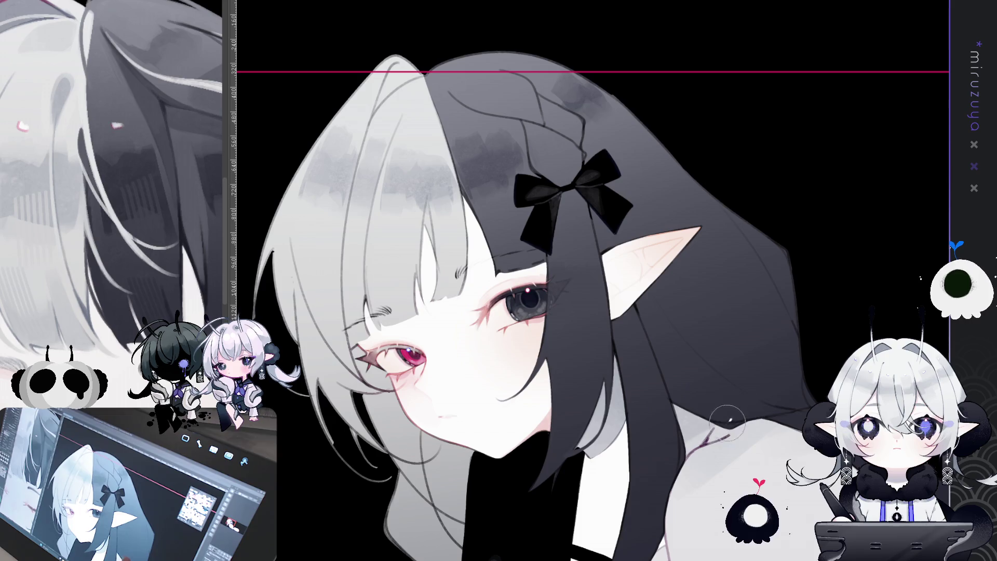
{"action": "left_click_drag", "start_coordinate": [306, 177], "coordinate": [452, 182]}
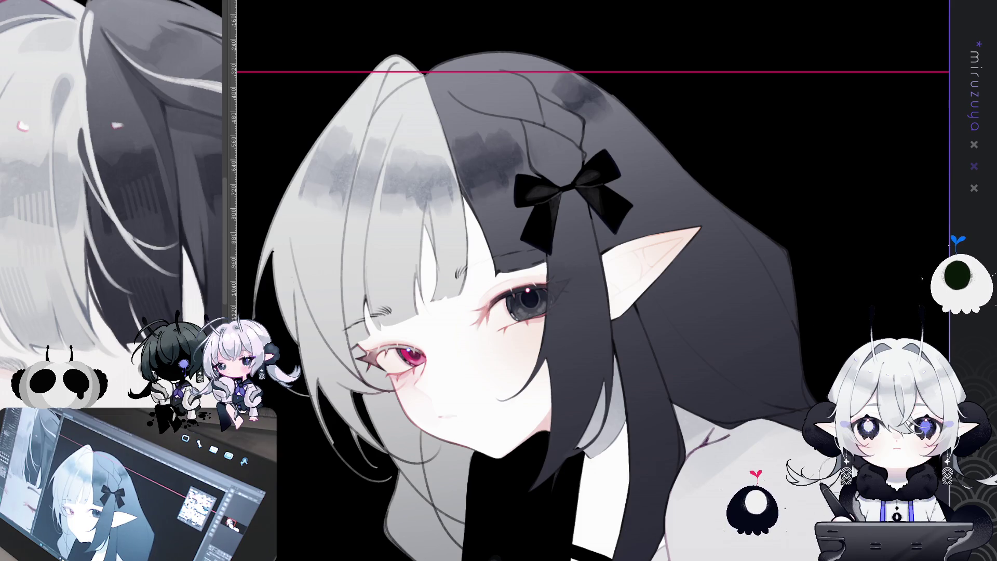
{"action": "key", "text": "ctrl+z"}
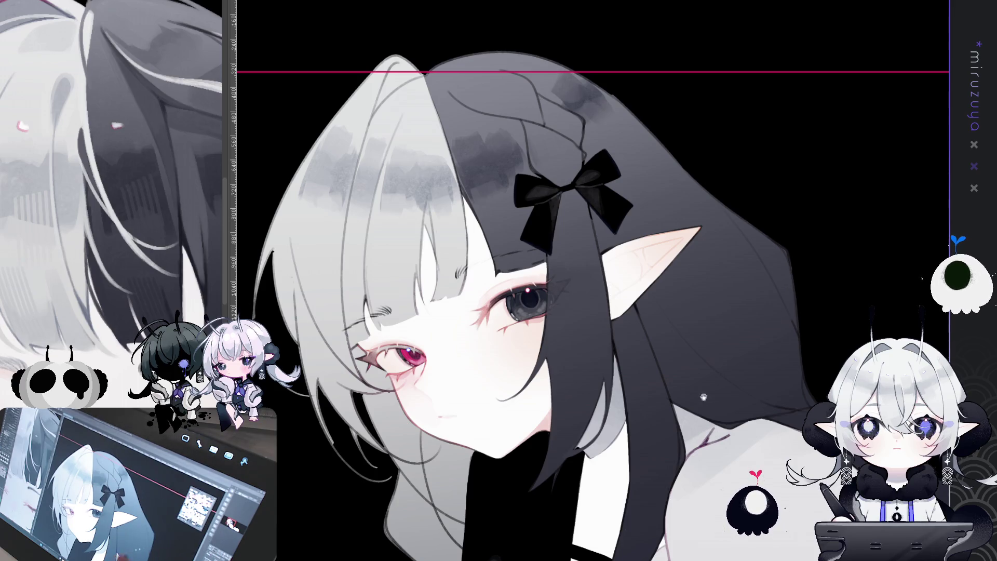
{"action": "left_click_drag", "start_coordinate": [689, 498], "coordinate": [788, 407]}
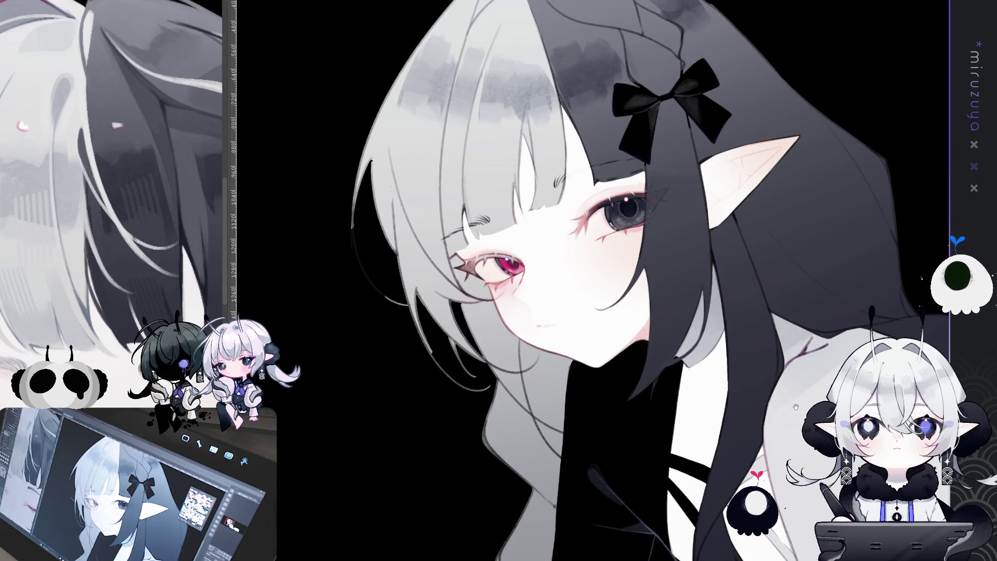
{"action": "left_click_drag", "start_coordinate": [789, 419], "coordinate": [623, 458]}
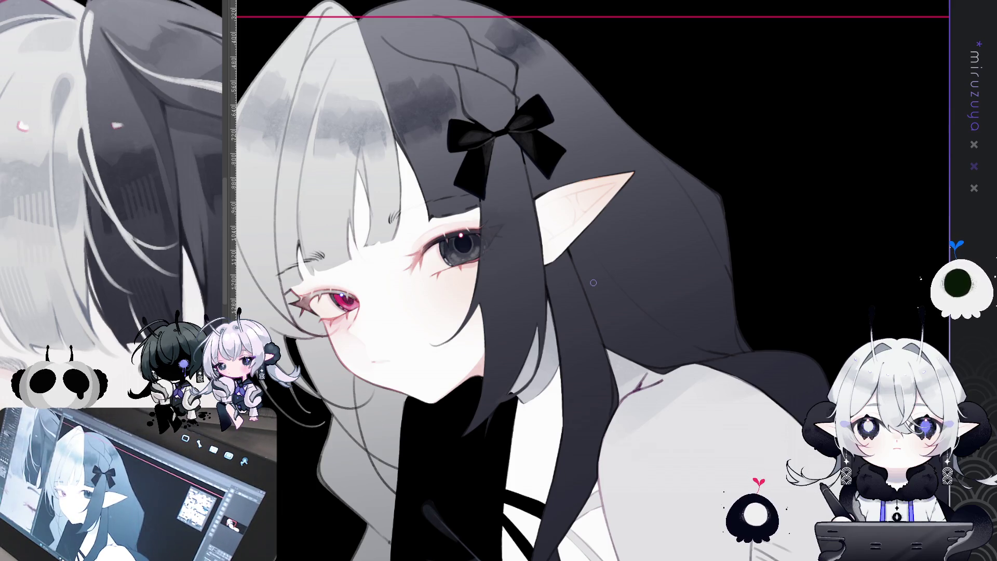
{"action": "key", "text": "ctrl+minus"}
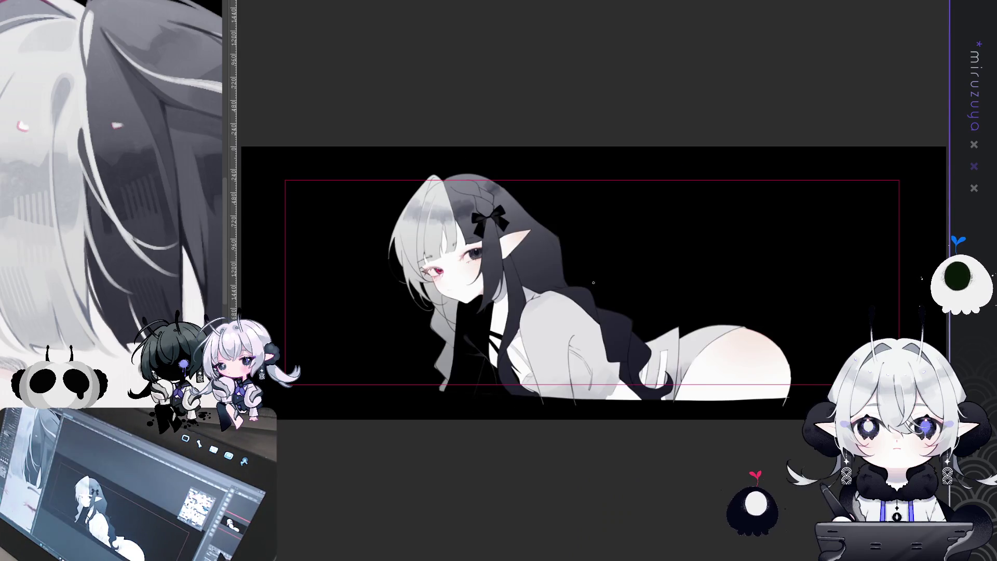
{"action": "key", "text": "ctrl+plus"}
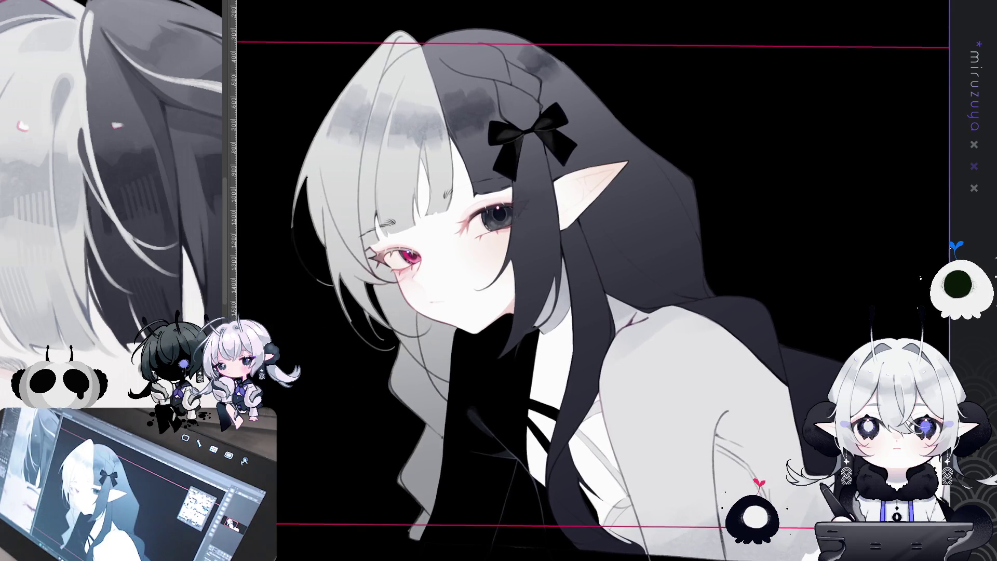
{"action": "key", "text": "^"}
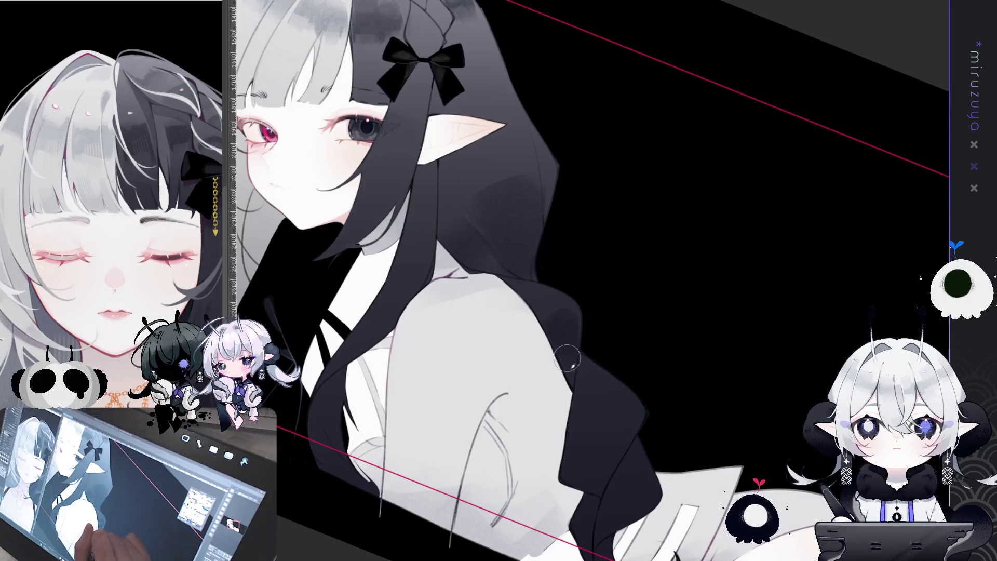
Pan the canvas to frame the jacket shoulder and sleeve for shading.
{"action": "mouse_move", "coordinate": [727, 401]}
{"action": "left_mouse_down"}
{"action": "mouse_move", "coordinate": [690, 278]}
{"action": "mouse_move", "coordinate": [539, 291]}
{"action": "left_mouse_up"}
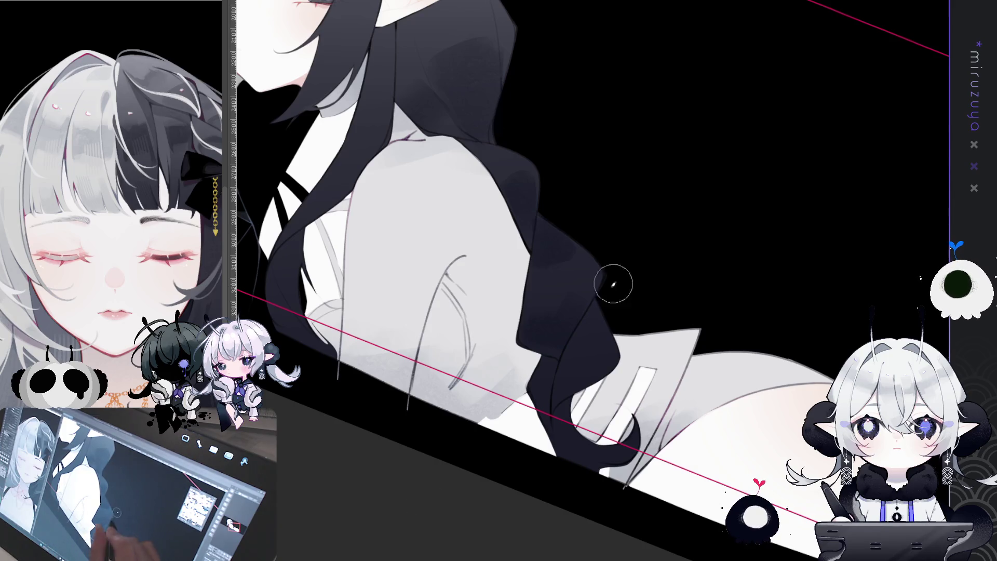
{"action": "left_click_drag", "start_coordinate": [574, 352], "coordinate": [497, 292]}
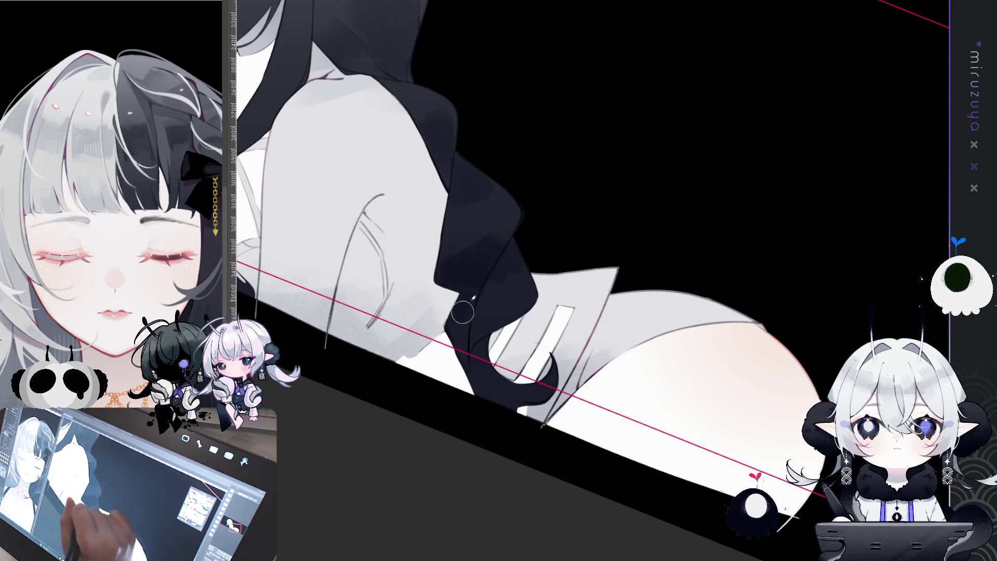
{"action": "mouse_move", "coordinate": [491, 321]}
{"action": "left_mouse_down"}
{"action": "mouse_move", "coordinate": [499, 416]}
{"action": "mouse_move", "coordinate": [510, 423]}
{"action": "mouse_move", "coordinate": [522, 310]}
{"action": "left_mouse_up"}
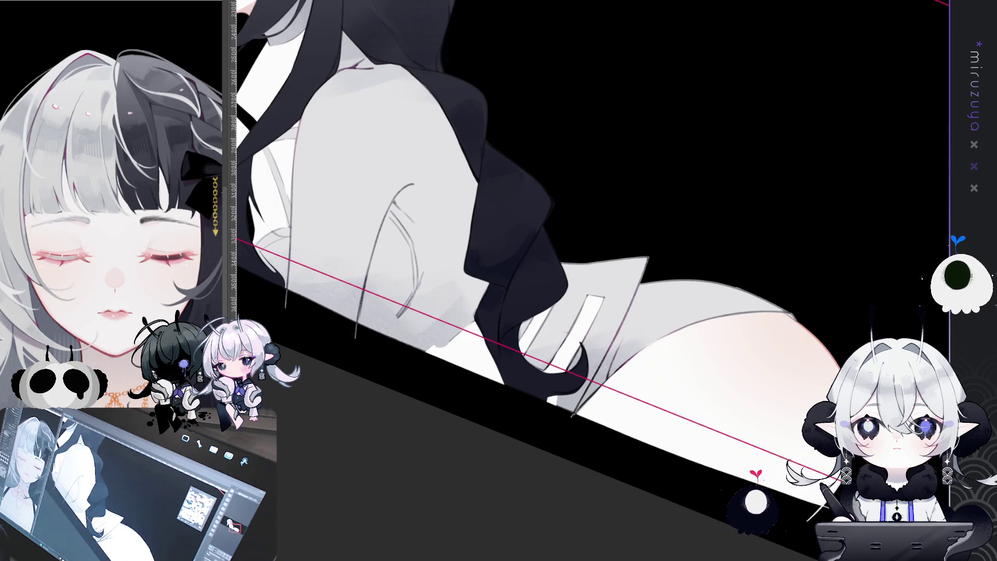
Pan up to the girl's face and reset the canvas rotation to level.
{"action": "mouse_move", "coordinate": [682, 106]}
{"action": "left_mouse_down"}
{"action": "mouse_move", "coordinate": [682, 347]}
{"action": "mouse_move", "coordinate": [719, 312]}
{"action": "left_mouse_up"}
{"action": "key", "text": "Escape"}
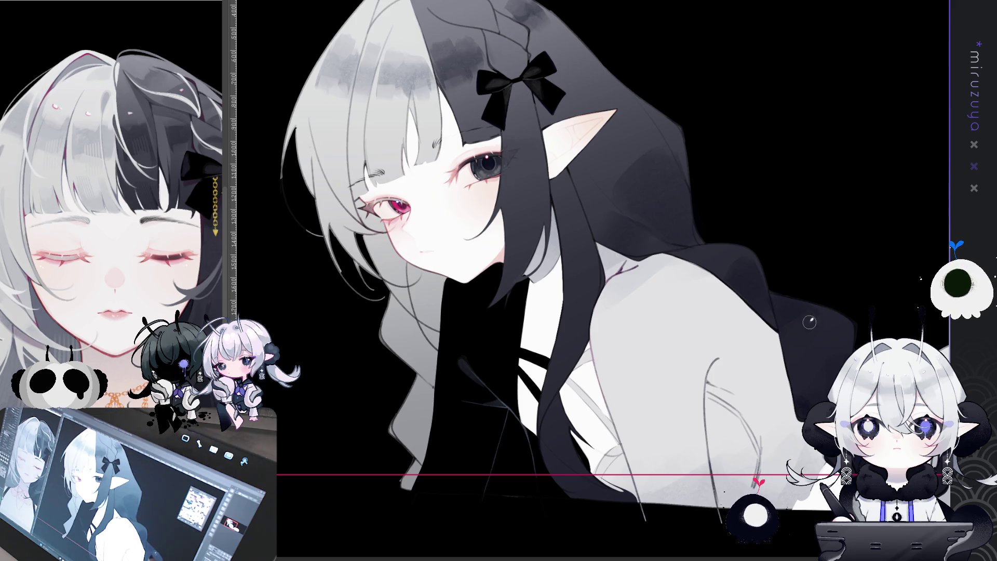
{"action": "left_click_drag", "start_coordinate": [730, 367], "coordinate": [686, 403]}
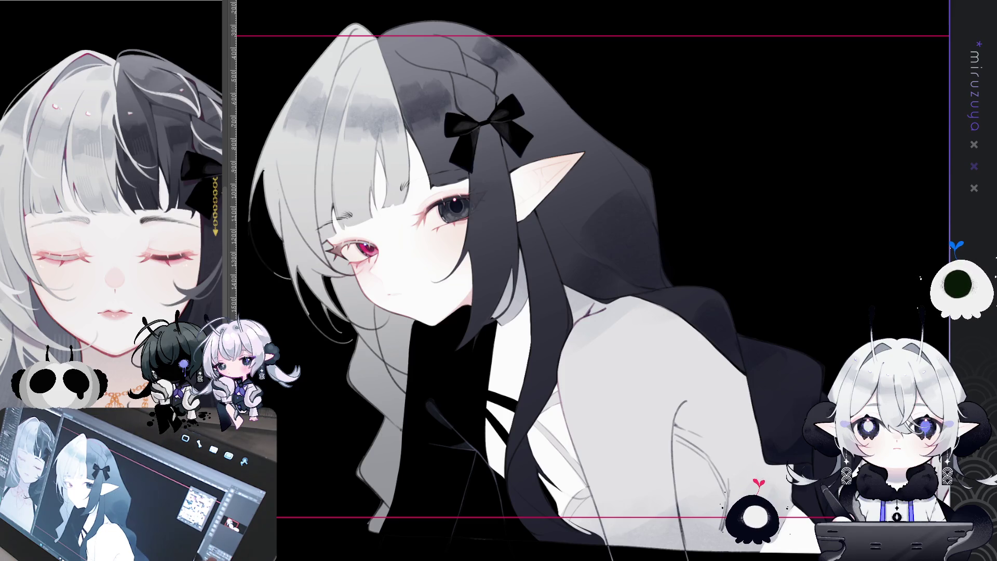
{"action": "left_click_drag", "start_coordinate": [564, 367], "coordinate": [603, 339]}
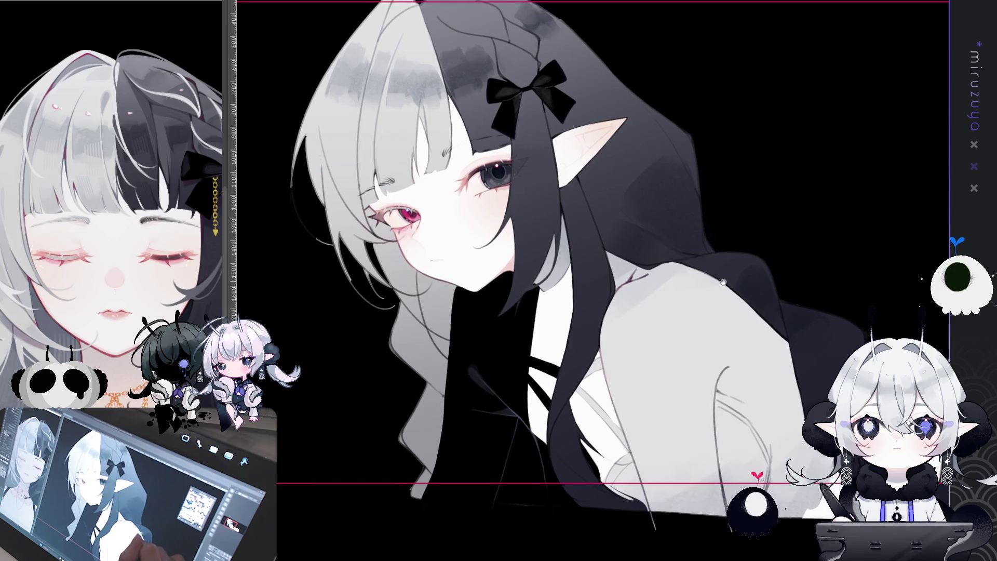
Zoom in on the face and brush darker grey shading into the hair left of it.
{"action": "left_click_drag", "start_coordinate": [683, 318], "coordinate": [693, 278]}
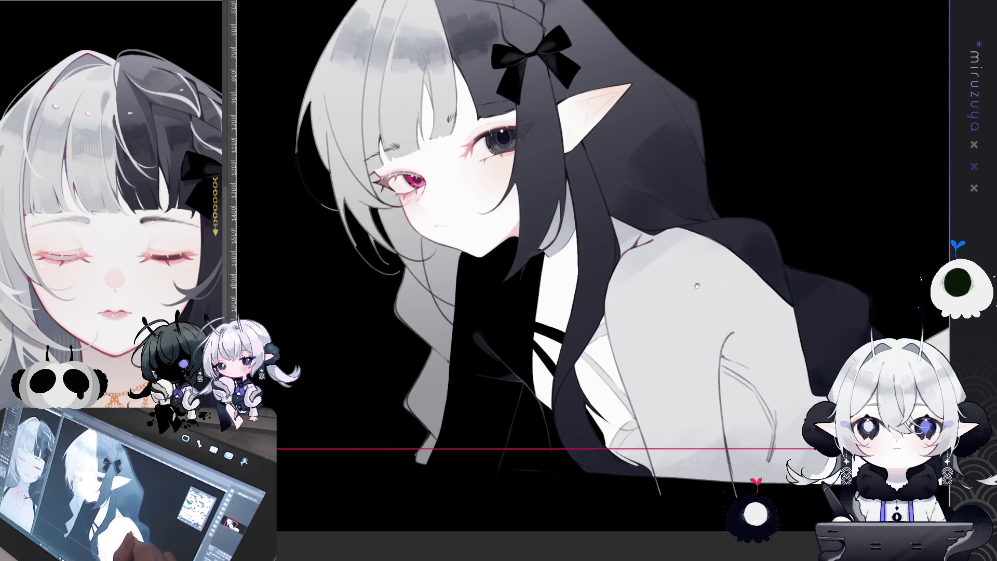
{"action": "key", "text": "ctrl+plus"}
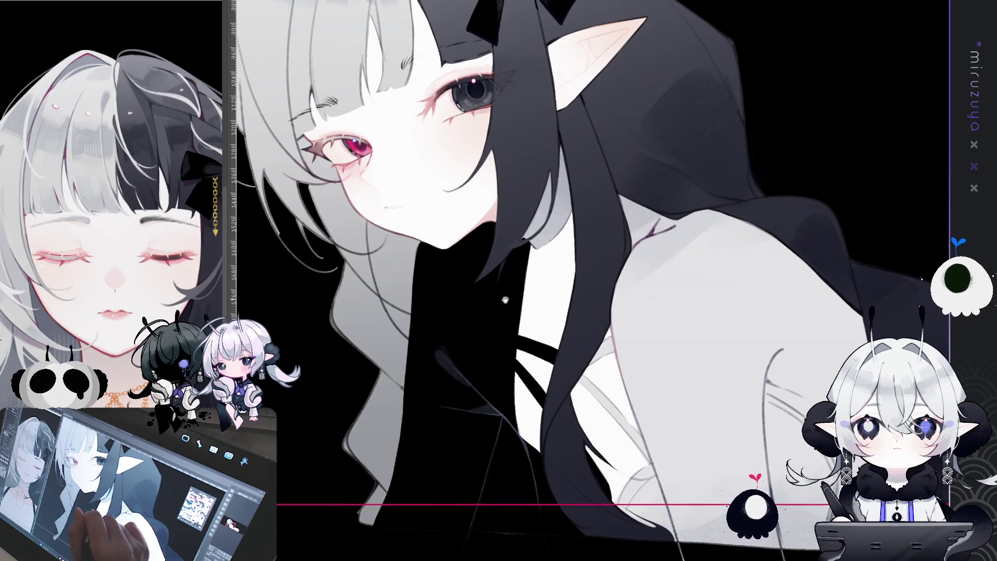
{"action": "left_click_drag", "start_coordinate": [572, 260], "coordinate": [660, 286]}
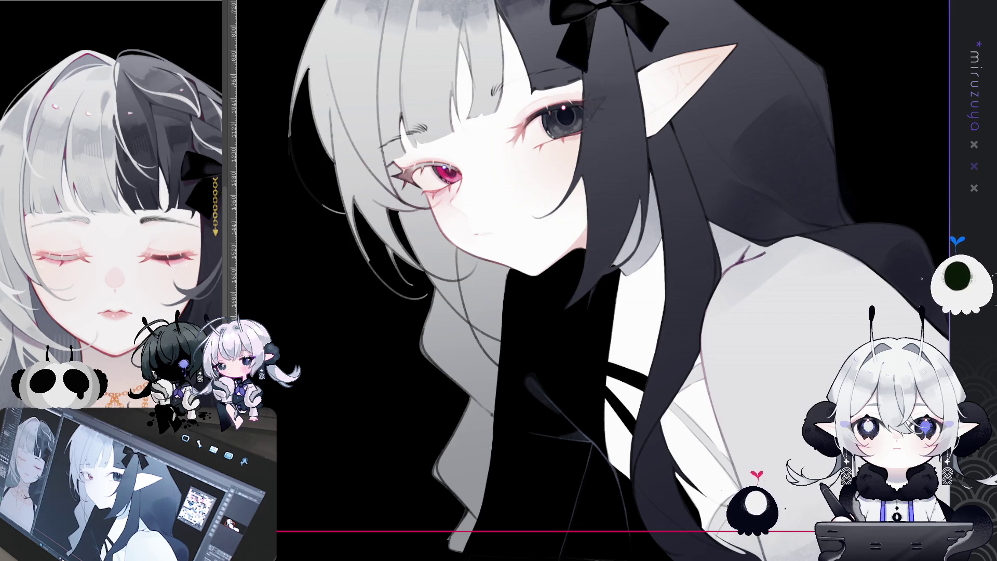
{"action": "left_click_drag", "start_coordinate": [425, 132], "coordinate": [373, 75]}
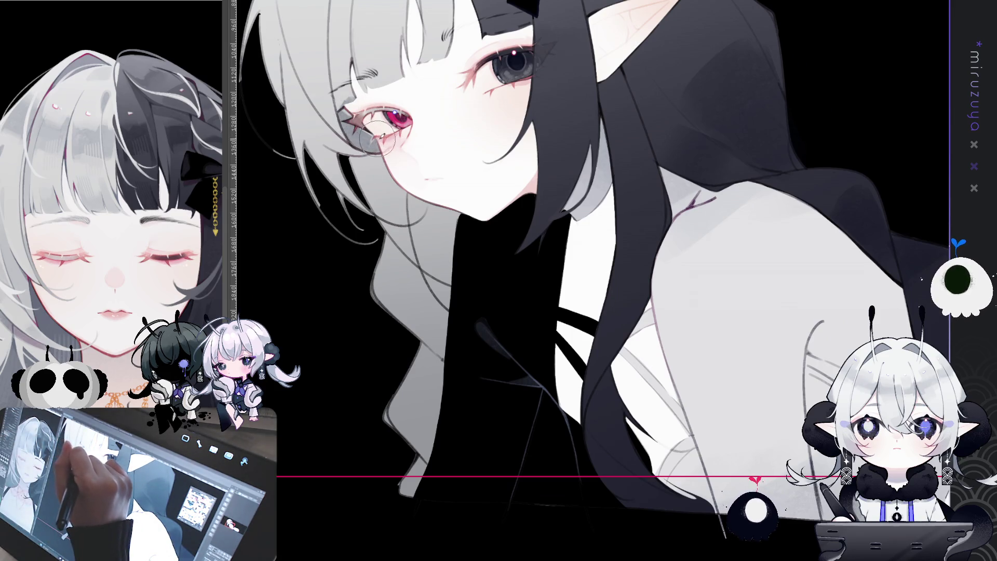
{"action": "mouse_move", "coordinate": [384, 213]}
{"action": "left_mouse_down"}
{"action": "mouse_move", "coordinate": [431, 244]}
{"action": "mouse_move", "coordinate": [452, 223]}
{"action": "mouse_move", "coordinate": [457, 333]}
{"action": "mouse_move", "coordinate": [400, 400]}
{"action": "mouse_move", "coordinate": [423, 457]}
{"action": "mouse_move", "coordinate": [433, 203]}
{"action": "mouse_move", "coordinate": [441, 262]}
{"action": "mouse_move", "coordinate": [423, 202]}
{"action": "mouse_move", "coordinate": [452, 291]}
{"action": "mouse_move", "coordinate": [474, 301]}
{"action": "mouse_move", "coordinate": [421, 326]}
{"action": "mouse_move", "coordinate": [387, 260]}
{"action": "mouse_move", "coordinate": [435, 313]}
{"action": "mouse_move", "coordinate": [434, 405]}
{"action": "mouse_move", "coordinate": [413, 374]}
{"action": "mouse_move", "coordinate": [411, 482]}
{"action": "mouse_move", "coordinate": [419, 389]}
{"action": "mouse_move", "coordinate": [393, 279]}
{"action": "mouse_move", "coordinate": [411, 292]}
{"action": "mouse_move", "coordinate": [389, 333]}
{"action": "mouse_move", "coordinate": [451, 228]}
{"action": "mouse_move", "coordinate": [440, 210]}
{"action": "mouse_move", "coordinate": [449, 347]}
{"action": "mouse_move", "coordinate": [419, 311]}
{"action": "mouse_move", "coordinate": [402, 326]}
{"action": "mouse_move", "coordinate": [419, 439]}
{"action": "left_mouse_up"}
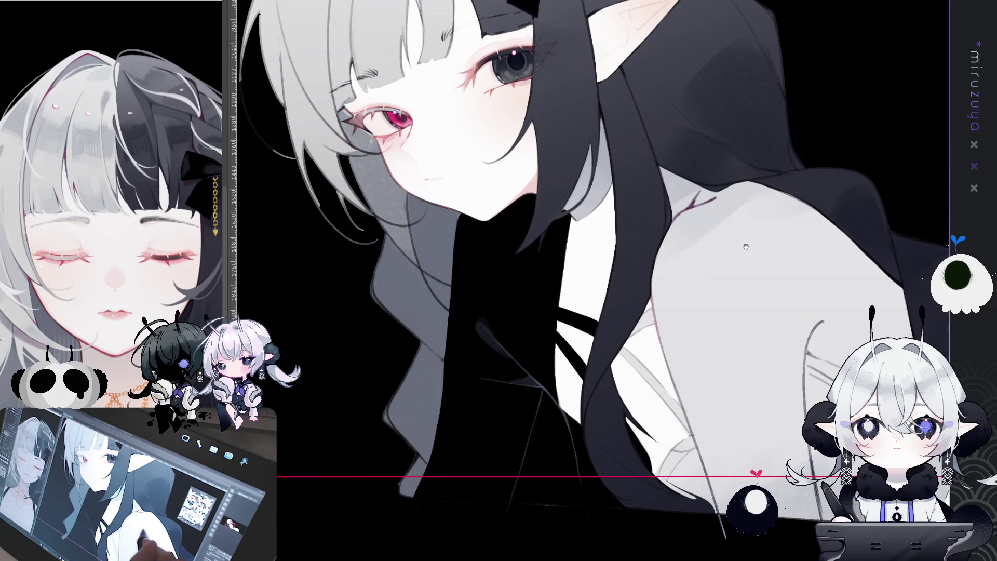
Shift the view over to the jacket shoulder and coat.
{"action": "left_click_drag", "start_coordinate": [746, 247], "coordinate": [759, 248]}
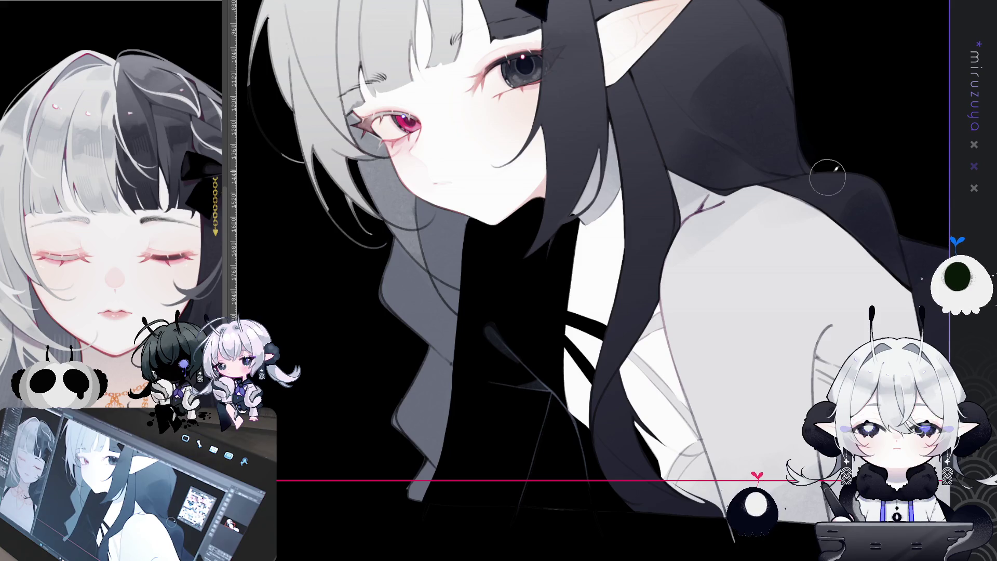
{"action": "left_click_drag", "start_coordinate": [821, 355], "coordinate": [752, 296]}
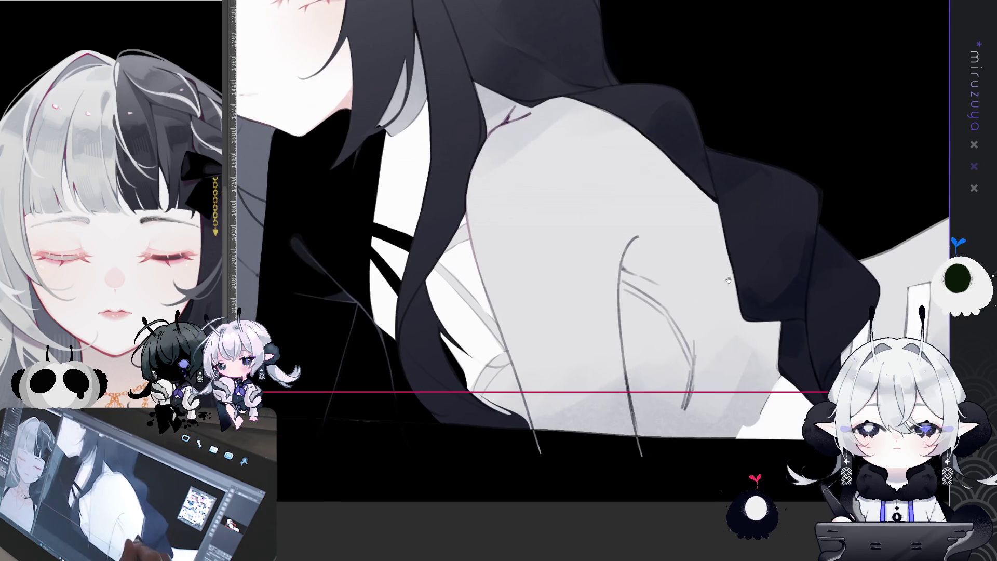
{"action": "left_click_drag", "start_coordinate": [572, 260], "coordinate": [484, 172]}
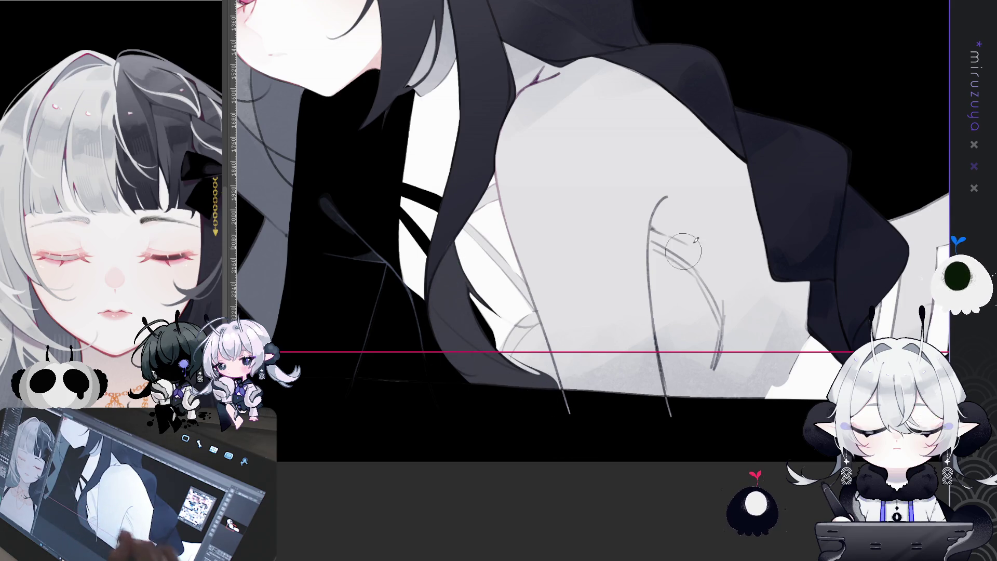
{"action": "mouse_move", "coordinate": [697, 240]}
{"action": "left_mouse_down"}
{"action": "mouse_move", "coordinate": [741, 323]}
{"action": "mouse_move", "coordinate": [826, 387]}
{"action": "mouse_move", "coordinate": [834, 445]}
{"action": "left_mouse_up"}
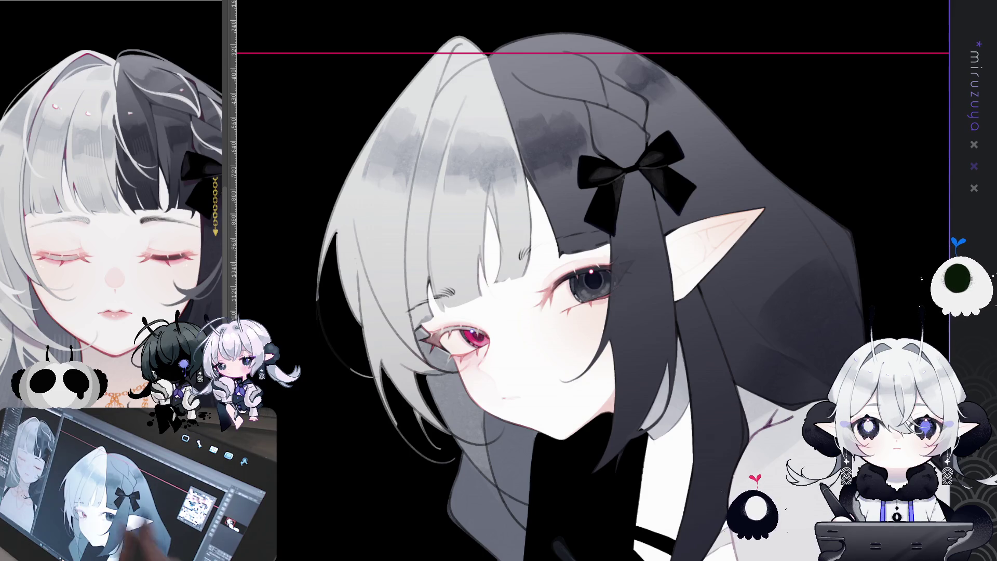
{"action": "key", "text": "ctrl+minus"}
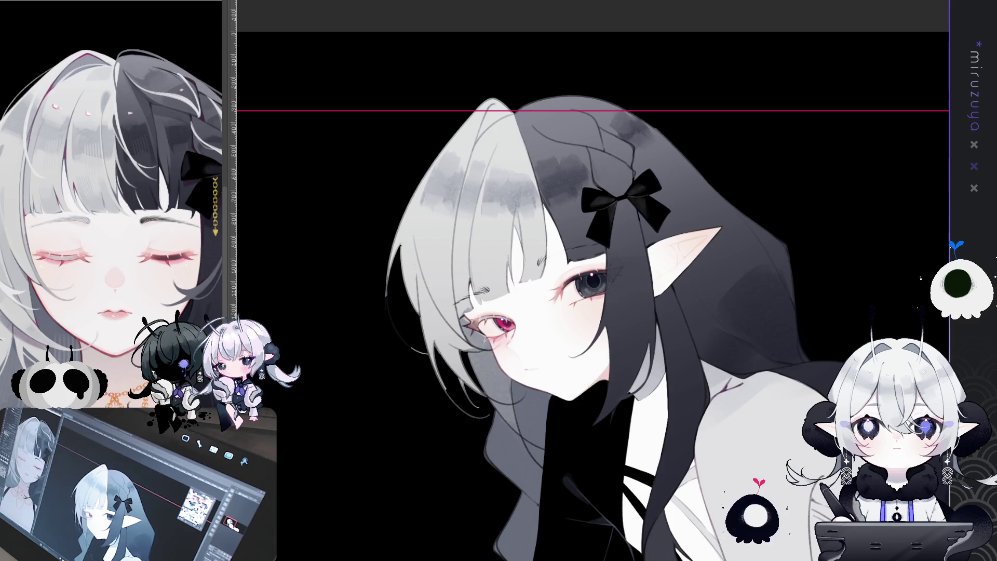
{"action": "left_click_drag", "start_coordinate": [827, 368], "coordinate": [679, 294]}
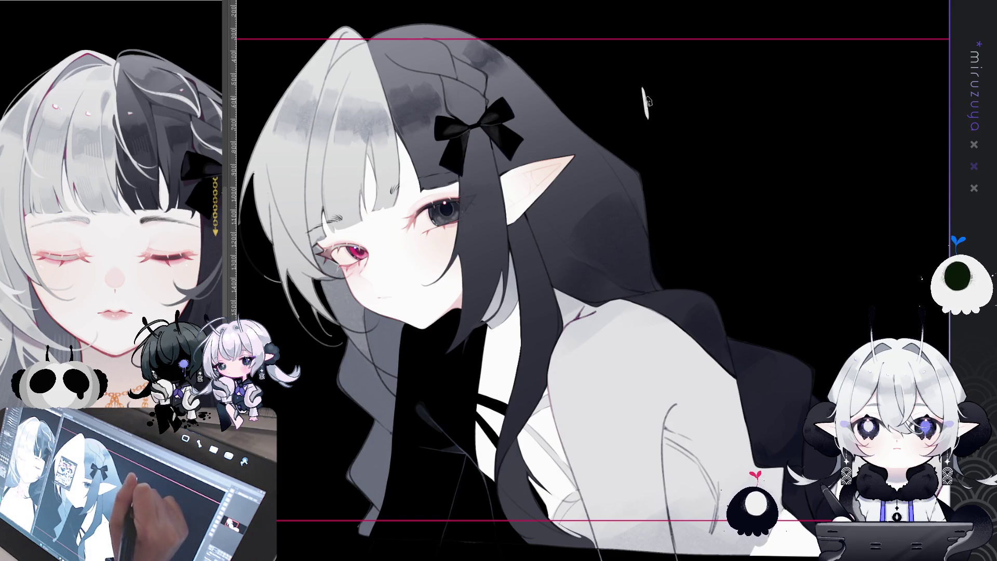
{"action": "mouse_move", "coordinate": [656, 96]}
{"action": "left_mouse_down"}
{"action": "mouse_move", "coordinate": [647, 119]}
{"action": "mouse_move", "coordinate": [671, 119]}
{"action": "mouse_move", "coordinate": [675, 107]}
{"action": "mouse_move", "coordinate": [707, 117]}
{"action": "left_mouse_up"}
Finish the white 'BRB!!' lettering and write '10min max' beneath it.
{"action": "mouse_move", "coordinate": [712, 79]}
{"action": "left_mouse_down"}
{"action": "mouse_move", "coordinate": [711, 118]}
{"action": "mouse_move", "coordinate": [734, 117]}
{"action": "left_mouse_up"}
{"action": "mouse_move", "coordinate": [748, 66]}
{"action": "left_mouse_down"}
{"action": "mouse_move", "coordinate": [749, 108]}
{"action": "mouse_move", "coordinate": [762, 108]}
{"action": "left_mouse_up"}
{"action": "left_click", "coordinate": [751, 119]}
{"action": "left_click", "coordinate": [765, 118]}
{"action": "mouse_move", "coordinate": [671, 147]}
{"action": "left_mouse_down"}
{"action": "mouse_move", "coordinate": [670, 171]}
{"action": "mouse_move", "coordinate": [686, 151]}
{"action": "mouse_move", "coordinate": [724, 166]}
{"action": "mouse_move", "coordinate": [795, 165]}
{"action": "mouse_move", "coordinate": [815, 151]}
{"action": "mouse_move", "coordinate": [828, 161]}
{"action": "left_mouse_up"}
{"action": "left_click_drag", "start_coordinate": [830, 146], "coordinate": [817, 160]}
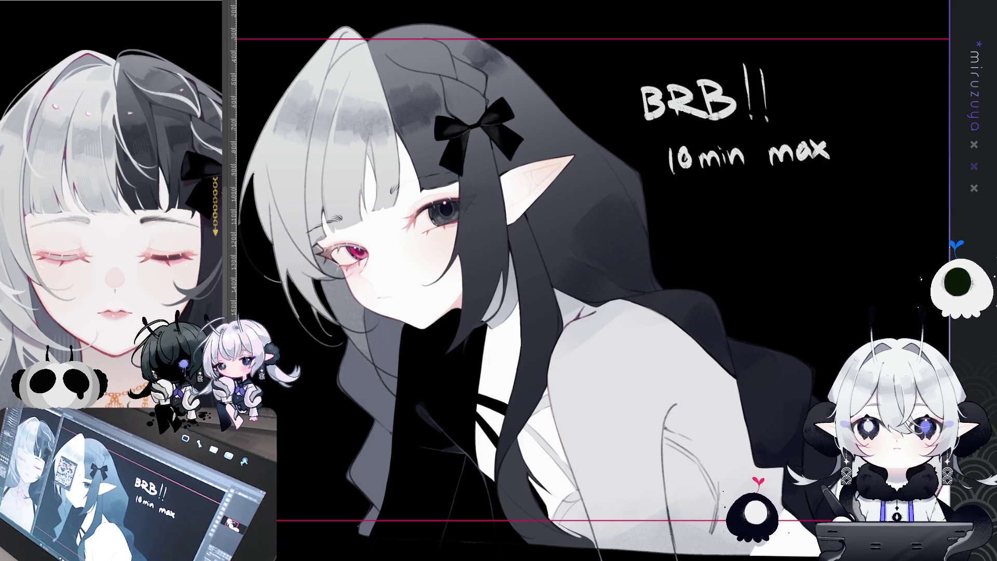
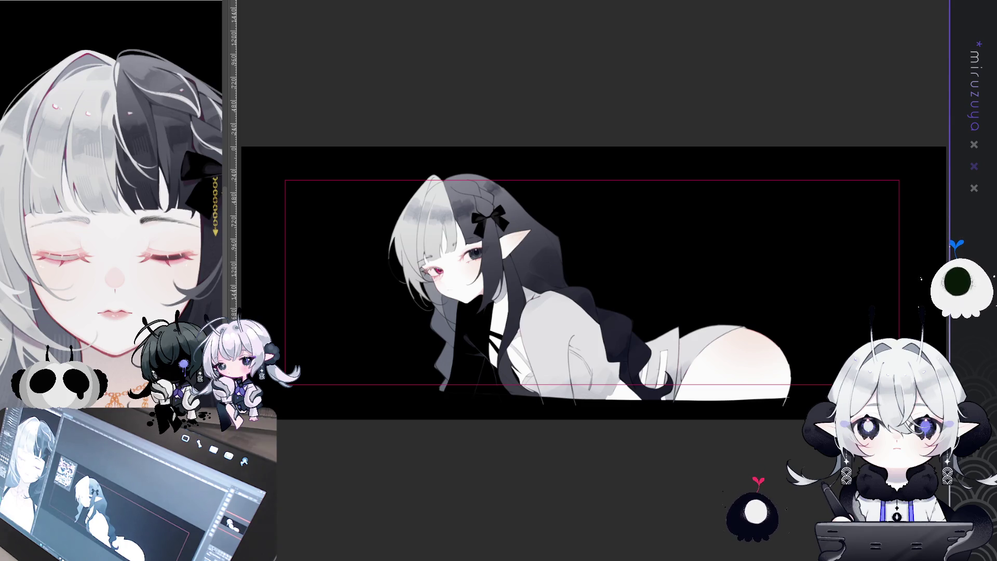
Zoom into the canvas and pan so the girl's face sits upper-centre with her upper body framed.
{"action": "scroll", "coordinate": [594, 283], "scroll_direction": "up", "scroll_amount": 1}
{"action": "scroll", "coordinate": [602, 288], "scroll_direction": "up", "scroll_amount": 5}
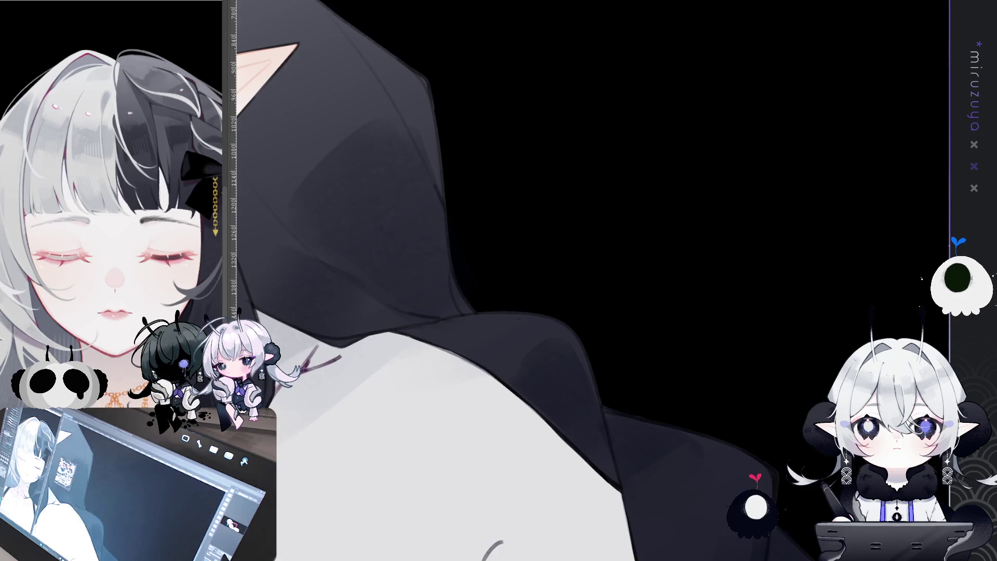
{"action": "scroll", "coordinate": [602, 288], "scroll_direction": "down", "scroll_amount": 2}
{"action": "mouse_move", "coordinate": [619, 152]}
{"action": "left_mouse_down"}
{"action": "mouse_move", "coordinate": [731, 71]}
{"action": "mouse_move", "coordinate": [772, 54]}
{"action": "left_mouse_up"}
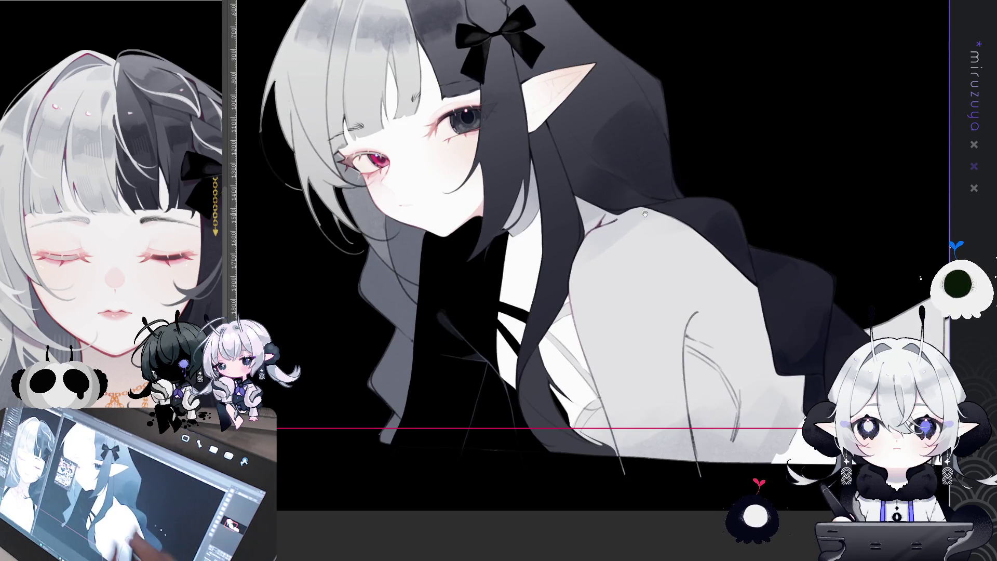
{"action": "left_click_drag", "start_coordinate": [715, 91], "coordinate": [768, 144]}
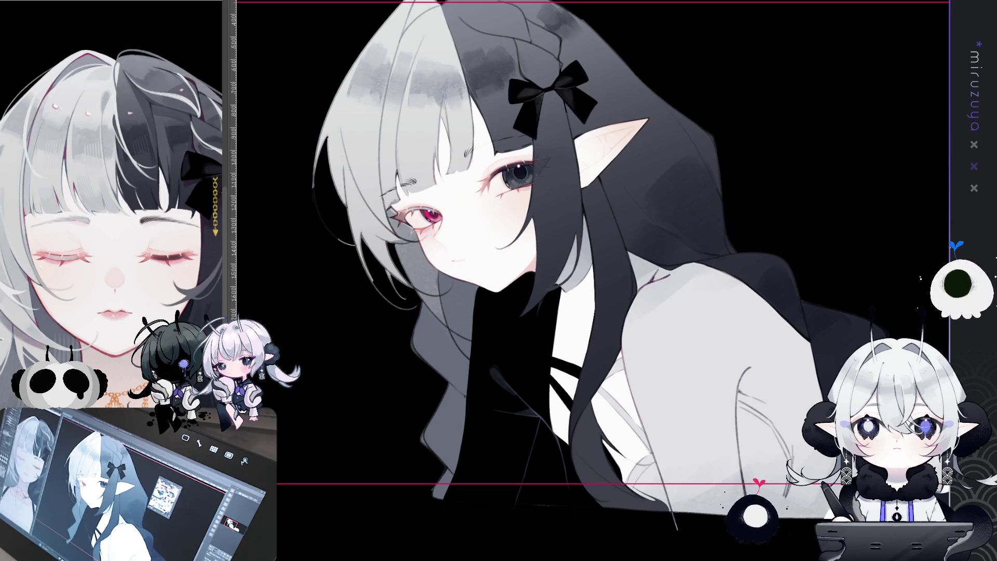
{"action": "scroll", "coordinate": [592, 281], "scroll_direction": "up", "scroll_amount": 3}
Zoom in further until the girl's red eye appears large in the view.
{"action": "scroll", "coordinate": [593, 281], "scroll_direction": "up", "scroll_amount": 2}
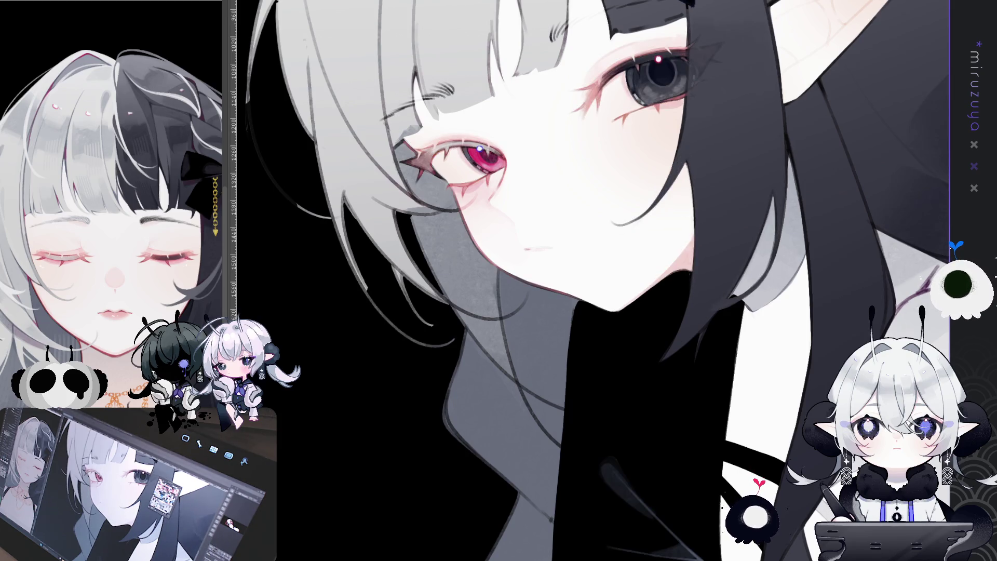
{"action": "scroll", "coordinate": [590, 280], "scroll_direction": "up", "scroll_amount": 2}
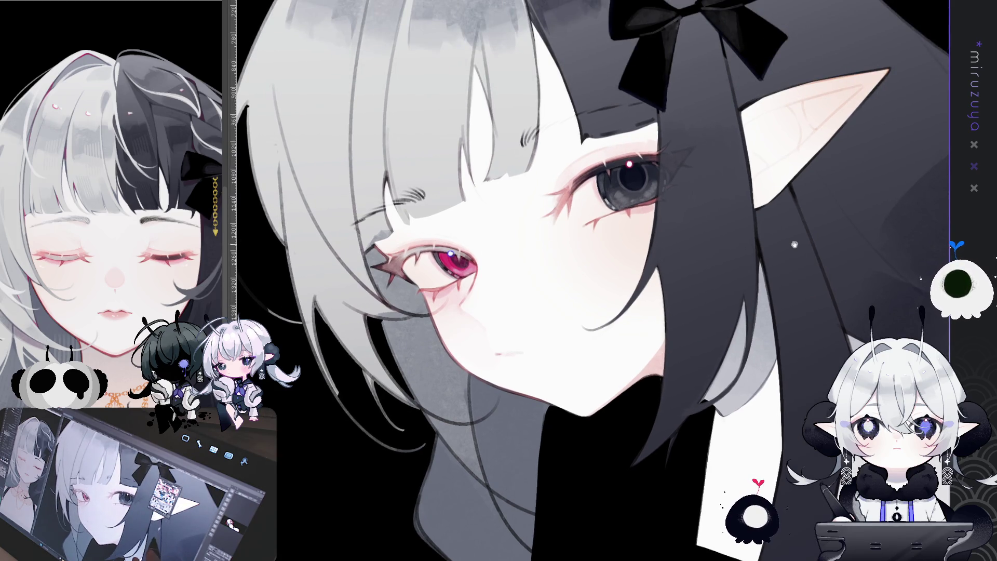
Nudge the view to frame the face and black bow, then zoom in slightly.
{"action": "left_click_drag", "start_coordinate": [820, 351], "coordinate": [778, 309]}
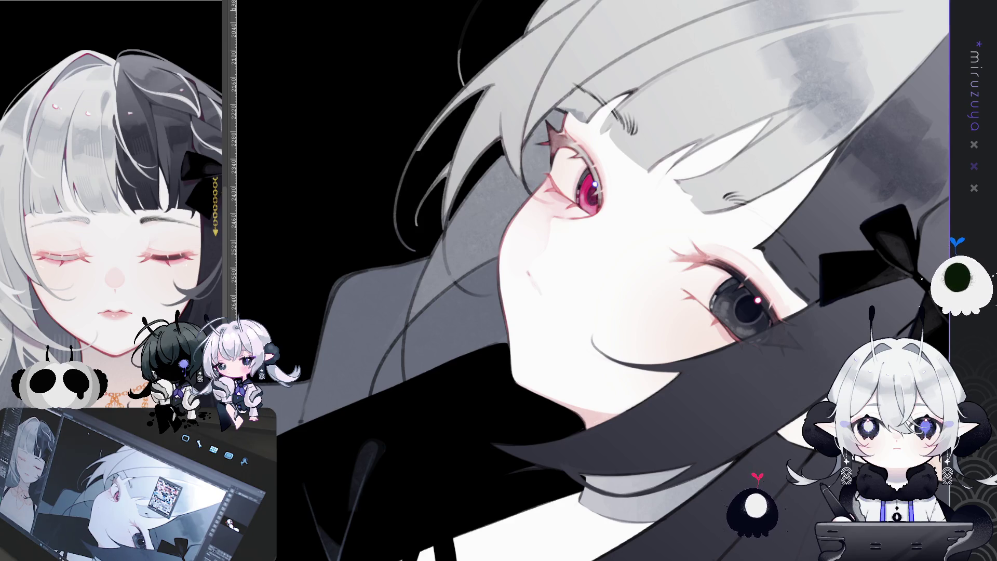
{"action": "scroll", "coordinate": [602, 281], "scroll_direction": "up", "scroll_amount": 1}
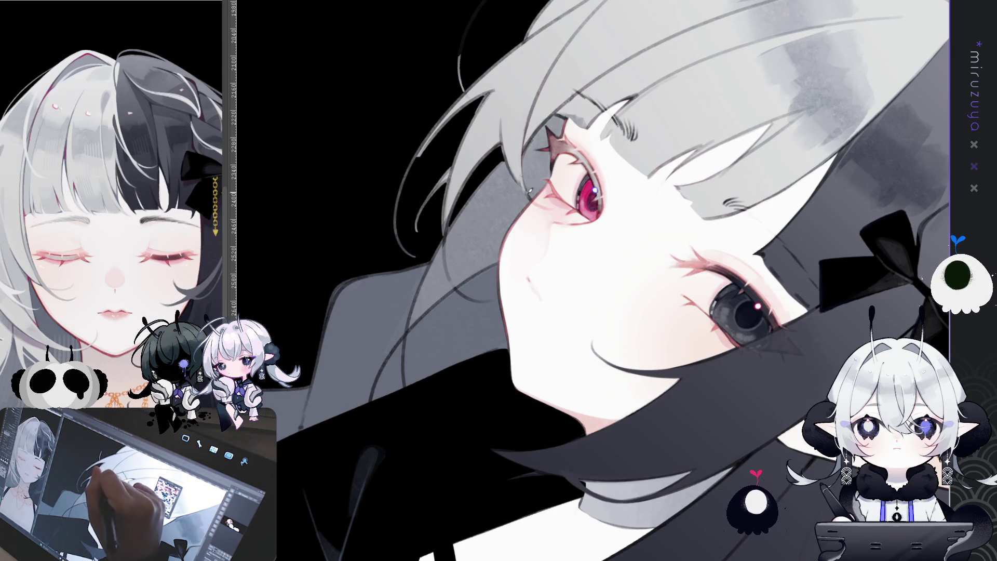
Tilt the canvas view clockwise, then reset the rotation to upright with Ctrl+0.
{"action": "key", "text": "asciicircum"}
{"action": "key", "text": "asciicircum"}
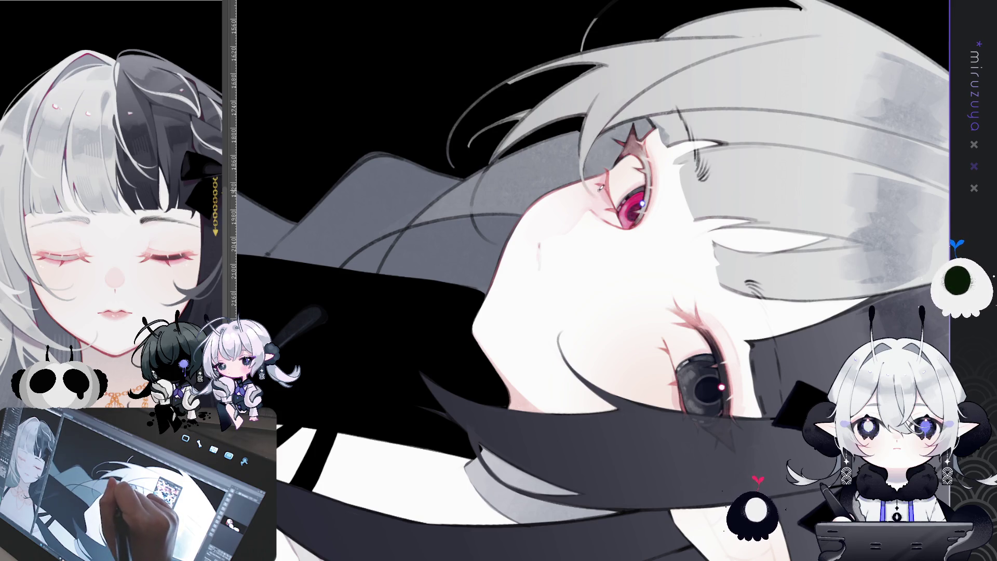
{"action": "key", "text": "ctrl+0"}
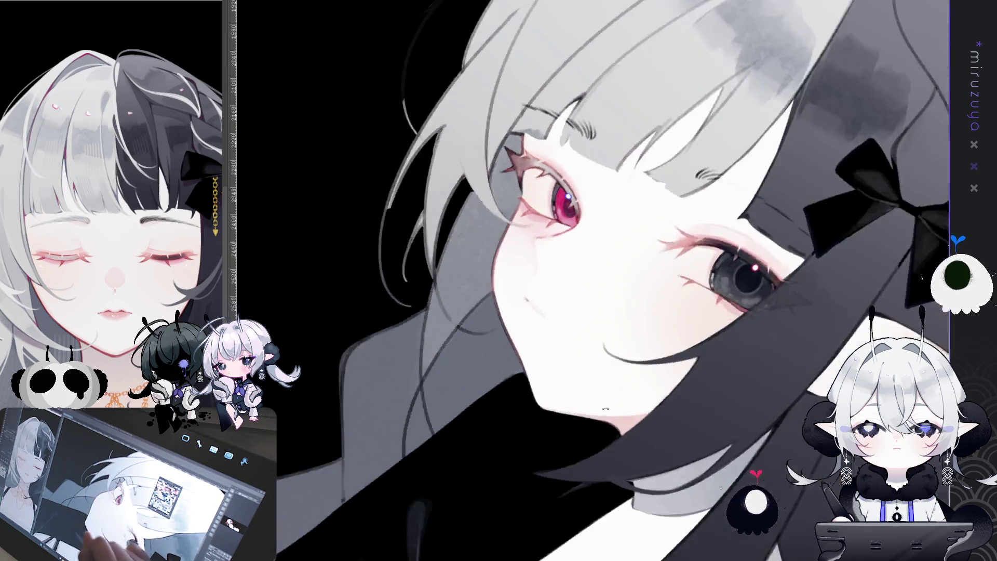
{"action": "key", "text": "Escape"}
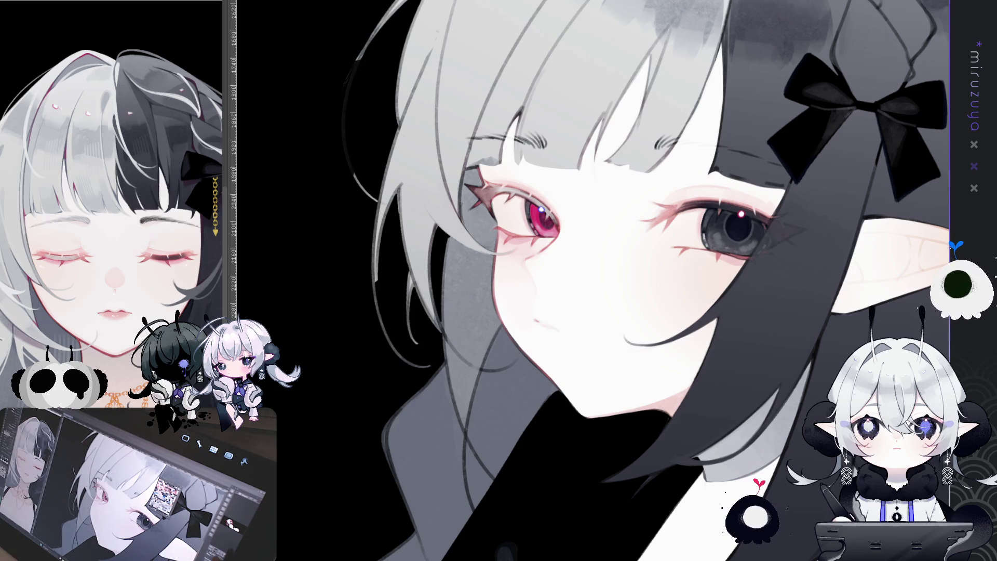
{"action": "left_click_drag", "start_coordinate": [574, 185], "coordinate": [593, 238]}
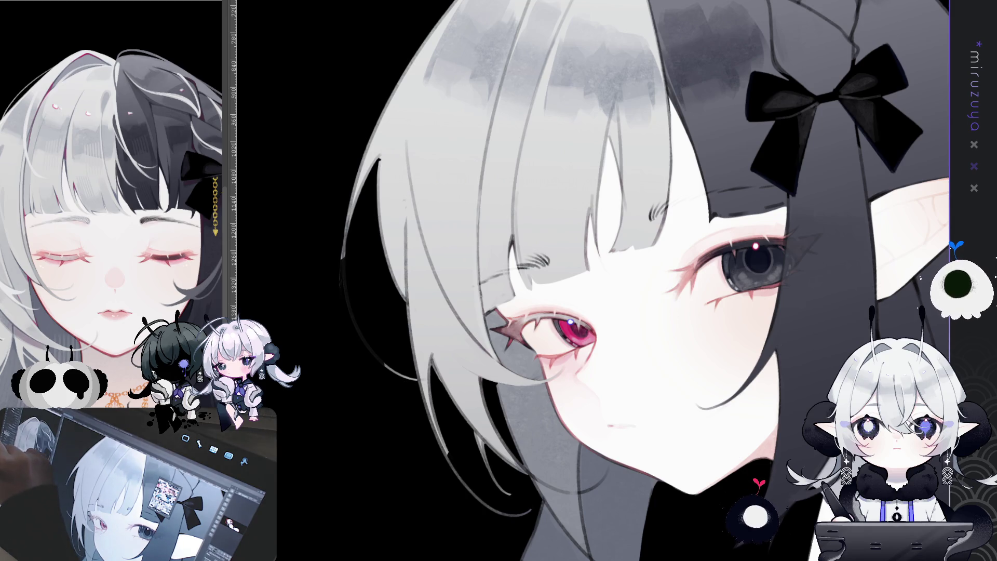
Rotate the canvas view clockwise to about 30 degrees around the face.
{"action": "left_click_drag", "start_coordinate": [447, 217], "coordinate": [481, 281]}
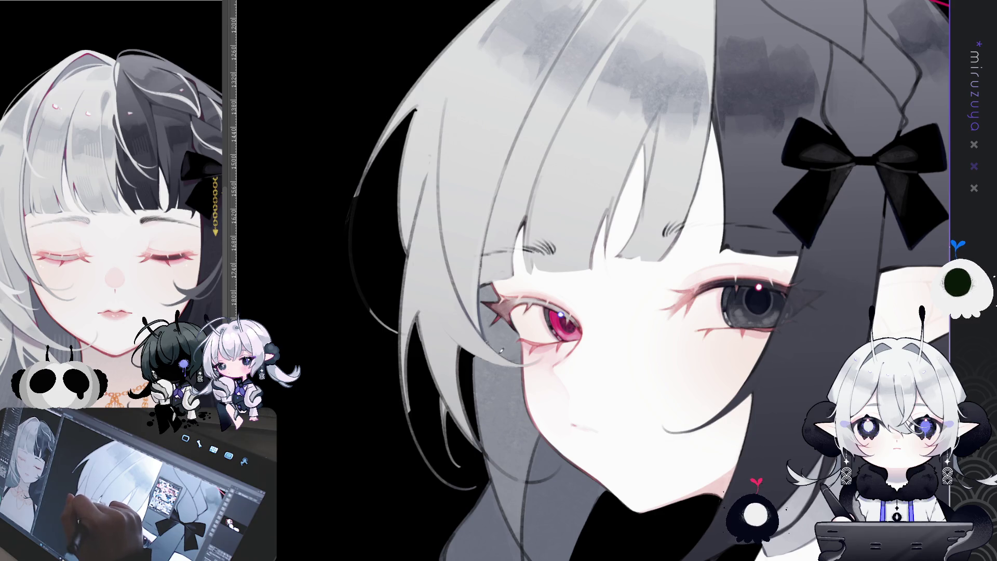
{"action": "left_click_drag", "start_coordinate": [572, 285], "coordinate": [520, 322]}
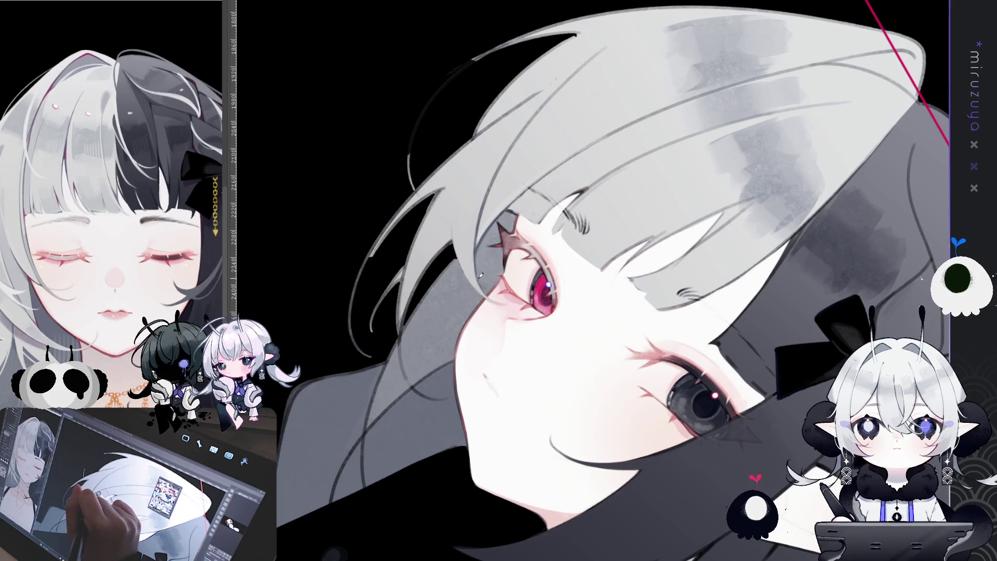
Rotate, zoom and reposition the face view, then reset the rotation to upright with Escape.
{"action": "left_click_drag", "start_coordinate": [486, 189], "coordinate": [466, 270]}
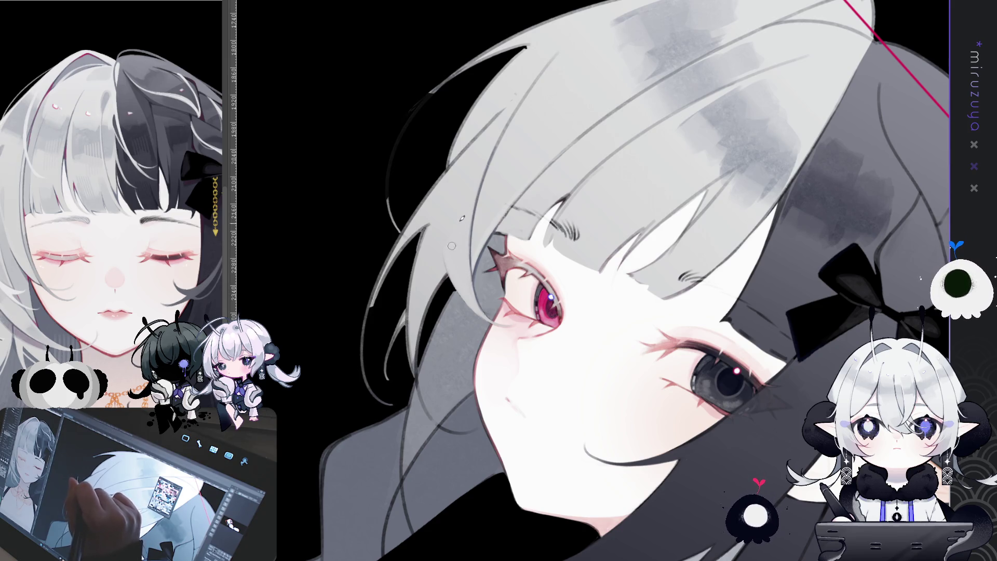
{"action": "left_click_drag", "start_coordinate": [462, 251], "coordinate": [473, 239]}
{"action": "left_click_drag", "start_coordinate": [624, 125], "coordinate": [639, 112]}
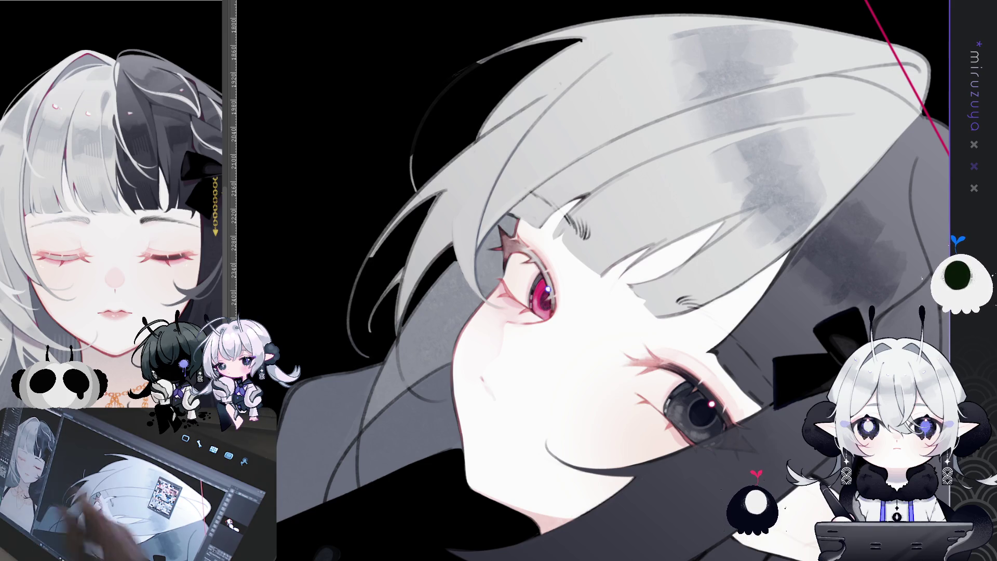
{"action": "key", "text": "Escape"}
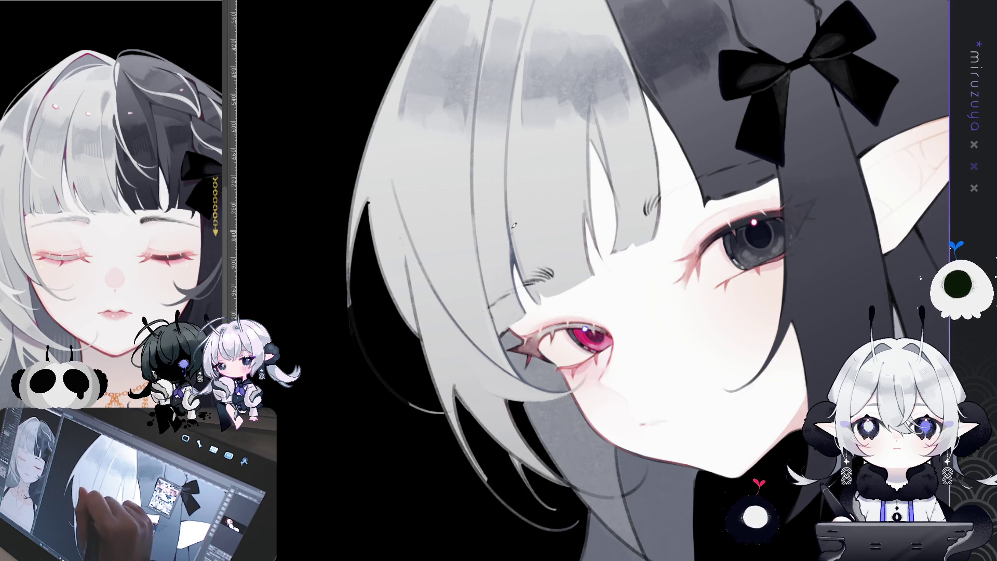
Pan and rotate the face view about 20 degrees, shifting toward the grey eye and re-centring.
{"action": "left_click_drag", "start_coordinate": [645, 157], "coordinate": [876, 190]}
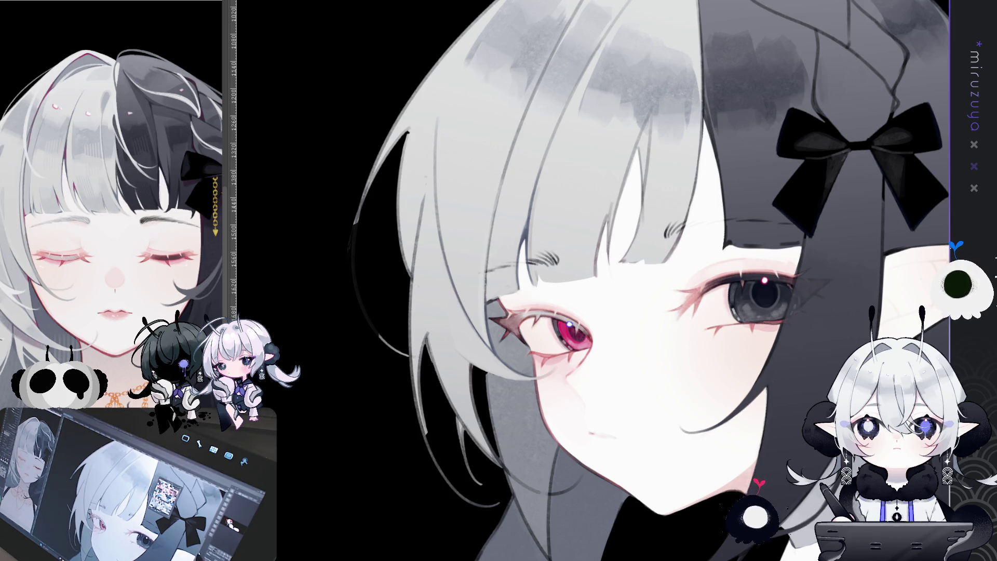
{"action": "left_click_drag", "start_coordinate": [746, 355], "coordinate": [752, 310]}
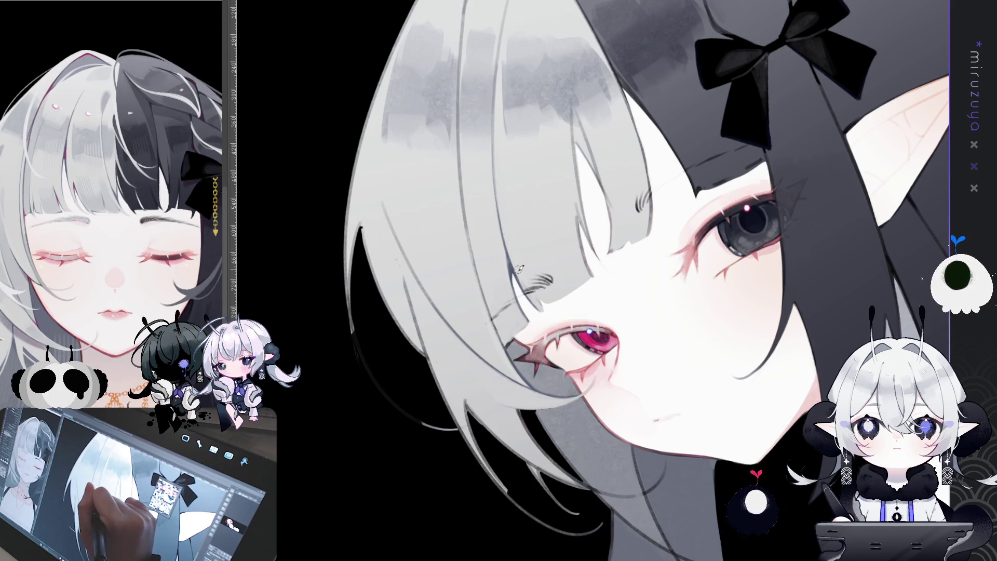
{"action": "mouse_move", "coordinate": [743, 222]}
{"action": "left_mouse_down"}
{"action": "mouse_move", "coordinate": [718, 237]}
{"action": "mouse_move", "coordinate": [645, 245]}
{"action": "left_mouse_up"}
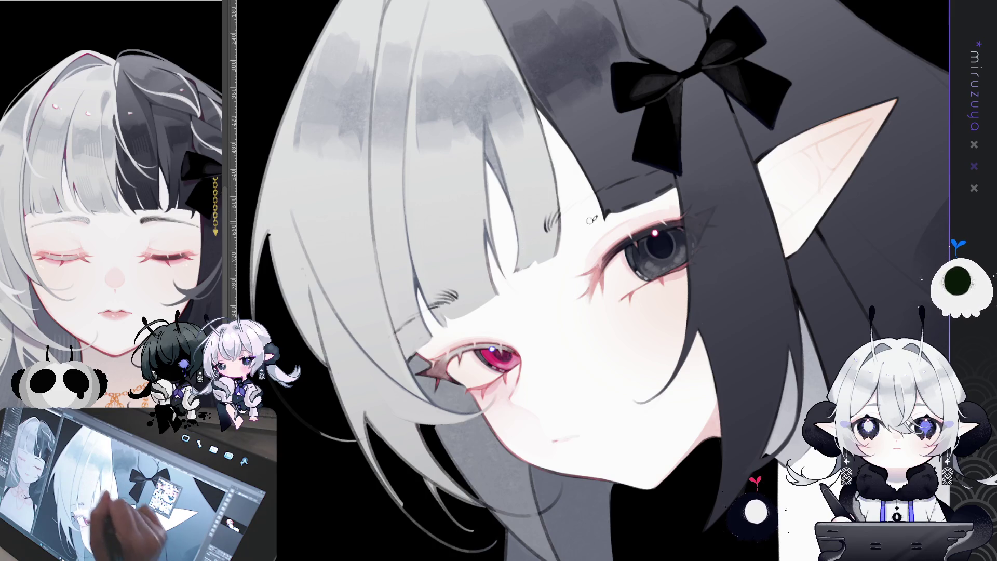
{"action": "key", "text": "asciicircum"}
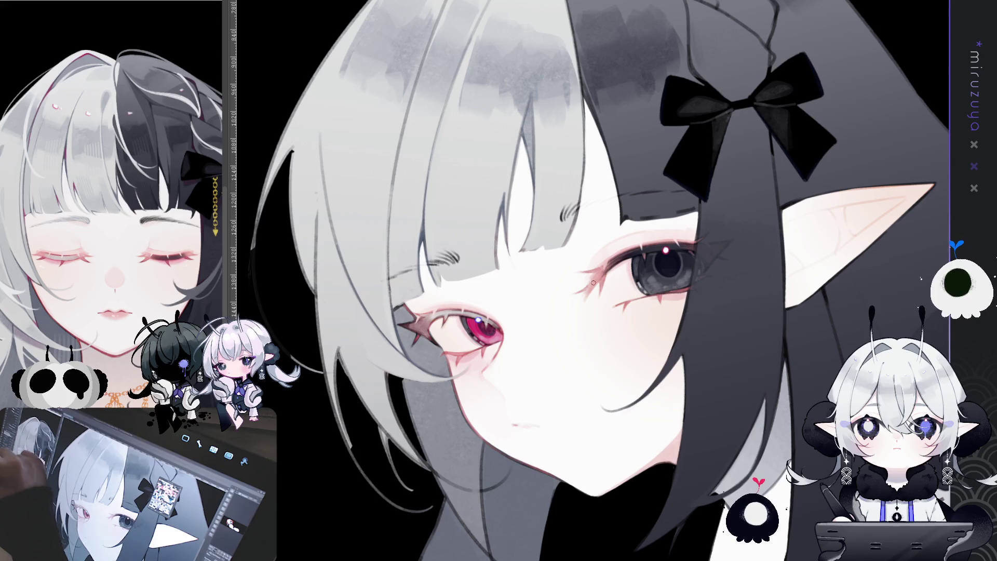
{"action": "key", "text": "minus"}
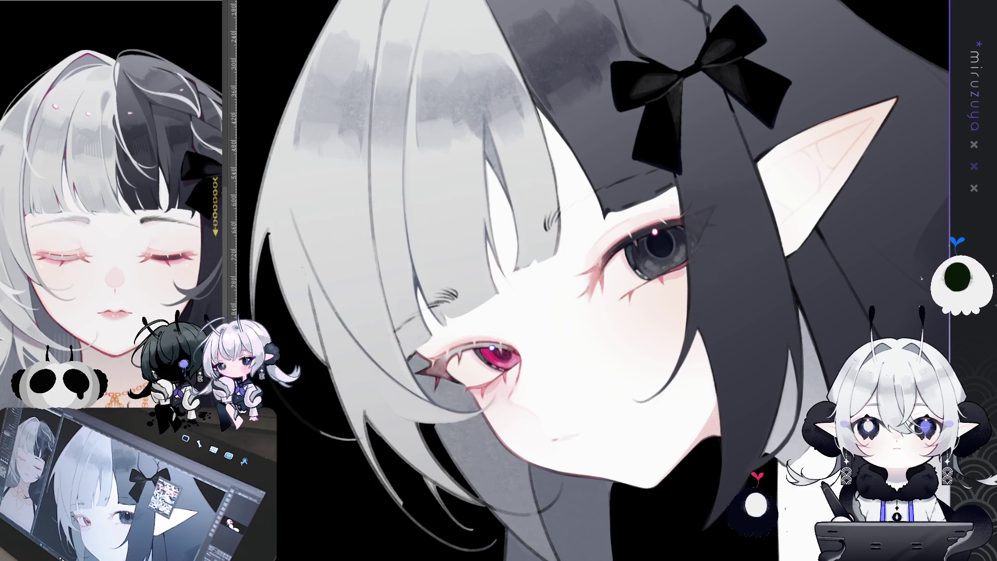
{"action": "left_click_drag", "start_coordinate": [623, 266], "coordinate": [623, 310]}
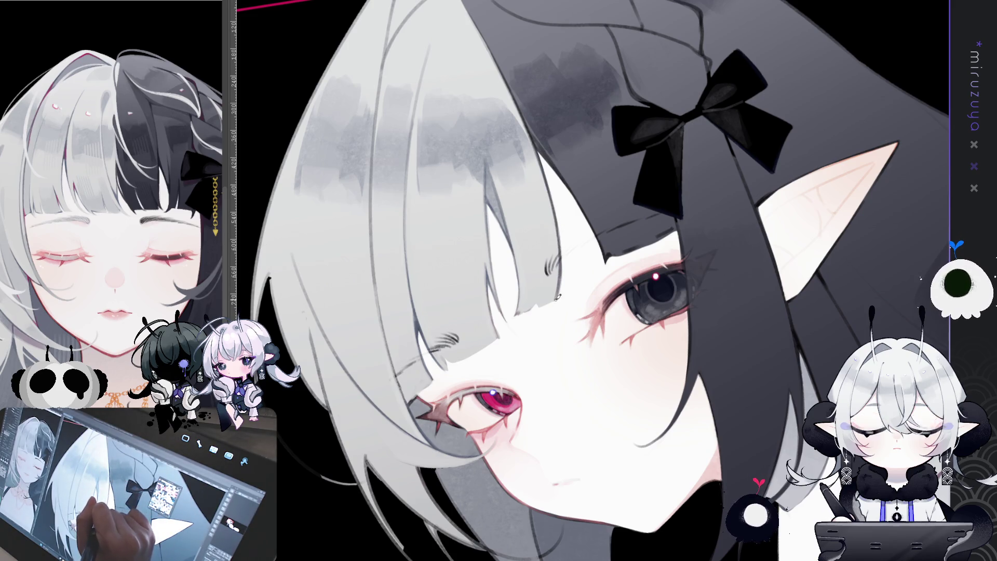
Mirror the view with H to check the drawing, re-centre it, then unmirror with H.
{"action": "key", "text": "h"}
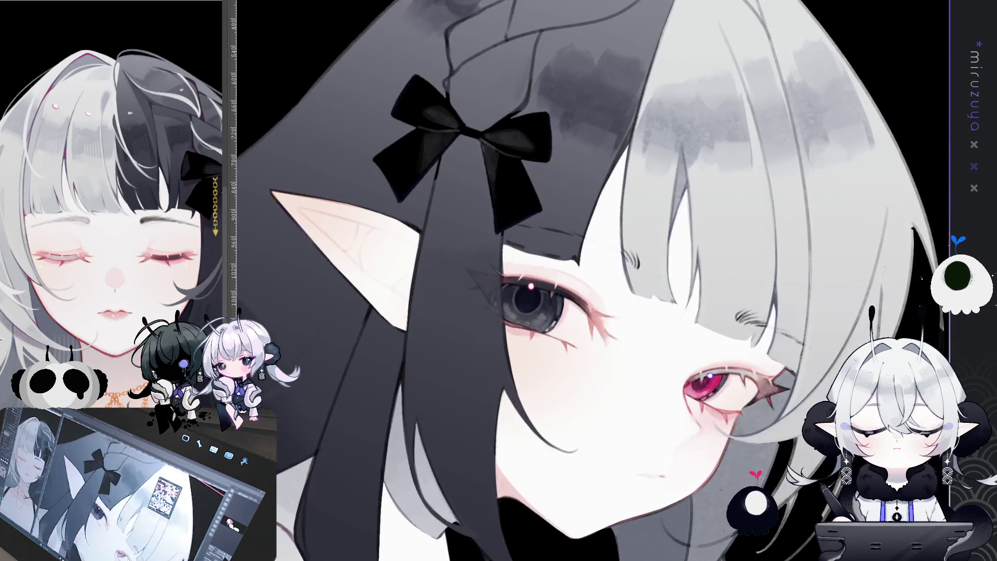
{"action": "mouse_move", "coordinate": [898, 282]}
{"action": "left_mouse_down"}
{"action": "mouse_move", "coordinate": [833, 223]}
{"action": "mouse_move", "coordinate": [583, 315]}
{"action": "mouse_move", "coordinate": [594, 283]}
{"action": "left_mouse_up"}
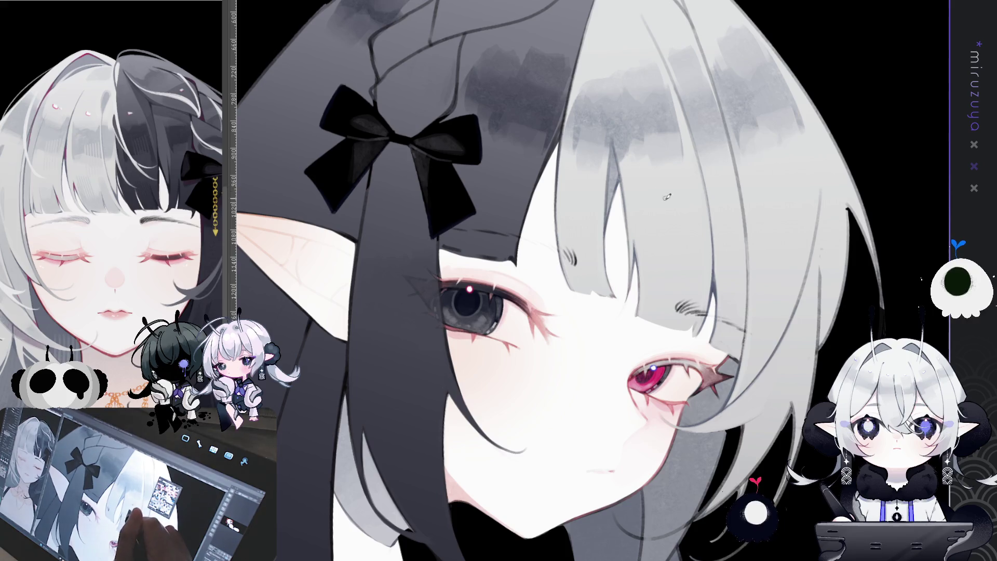
{"action": "key", "text": "h"}
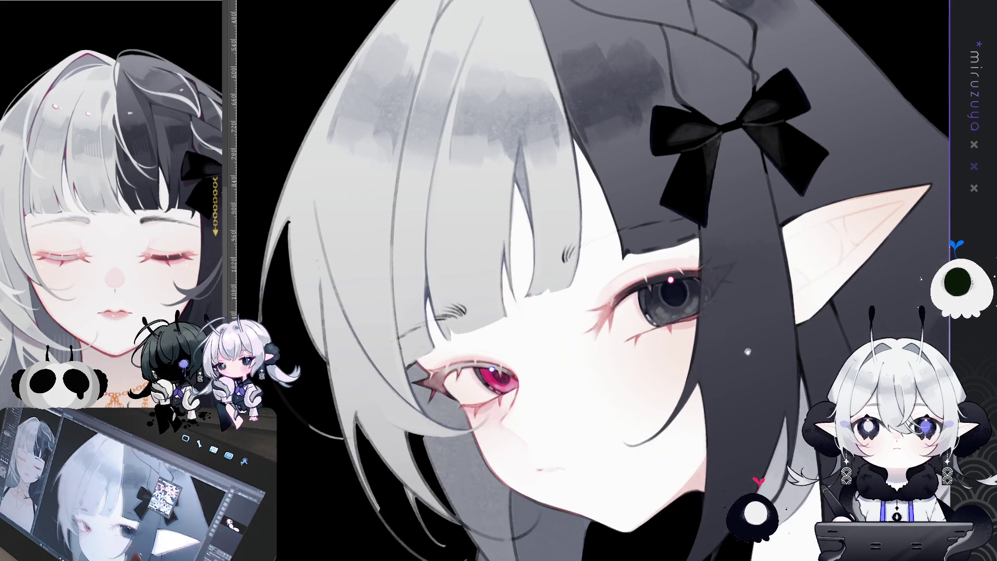
{"action": "mouse_move", "coordinate": [695, 452]}
{"action": "left_mouse_down"}
{"action": "mouse_move", "coordinate": [740, 414]}
{"action": "mouse_move", "coordinate": [774, 362]}
{"action": "left_mouse_up"}
{"action": "left_click_drag", "start_coordinate": [587, 352], "coordinate": [593, 282]}
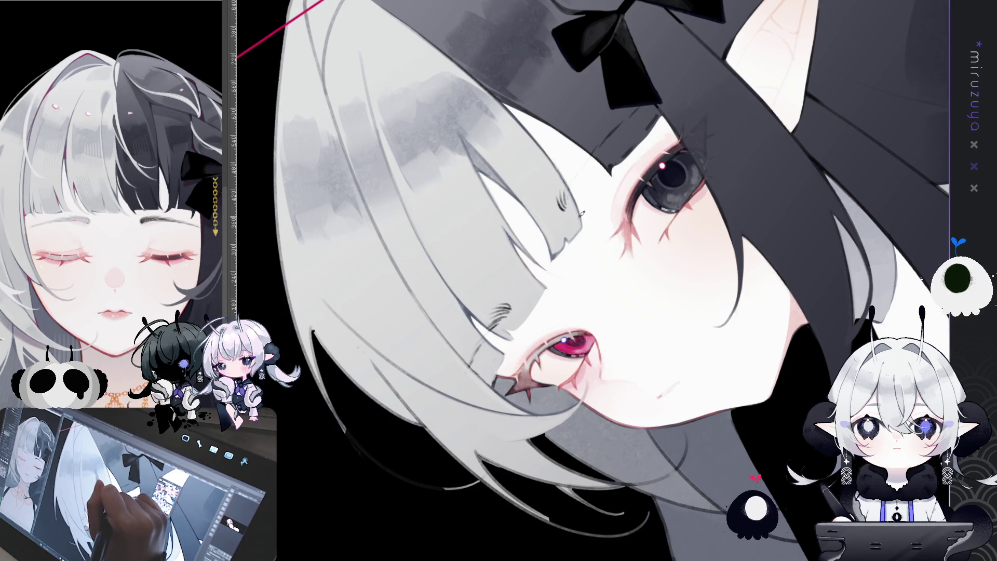
{"action": "key", "text": "ctrl+0"}
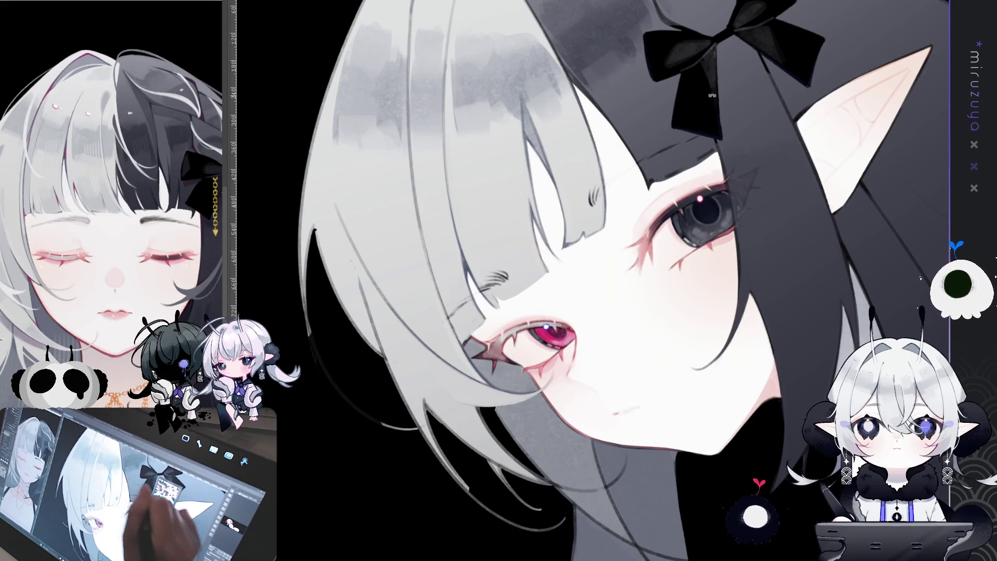
{"action": "left_click_drag", "start_coordinate": [812, 210], "coordinate": [593, 283]}
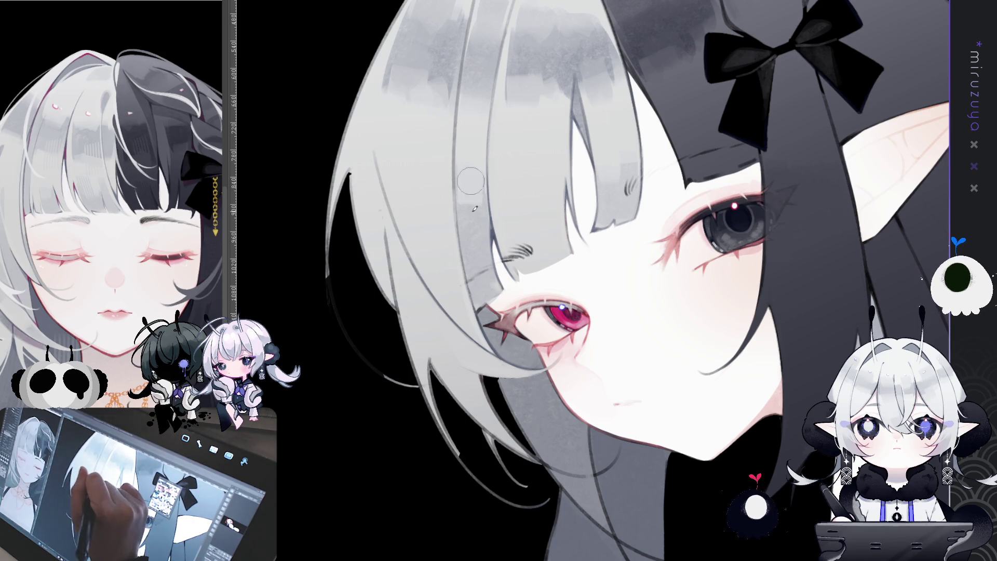
{"action": "left_click_drag", "start_coordinate": [515, 189], "coordinate": [468, 228]}
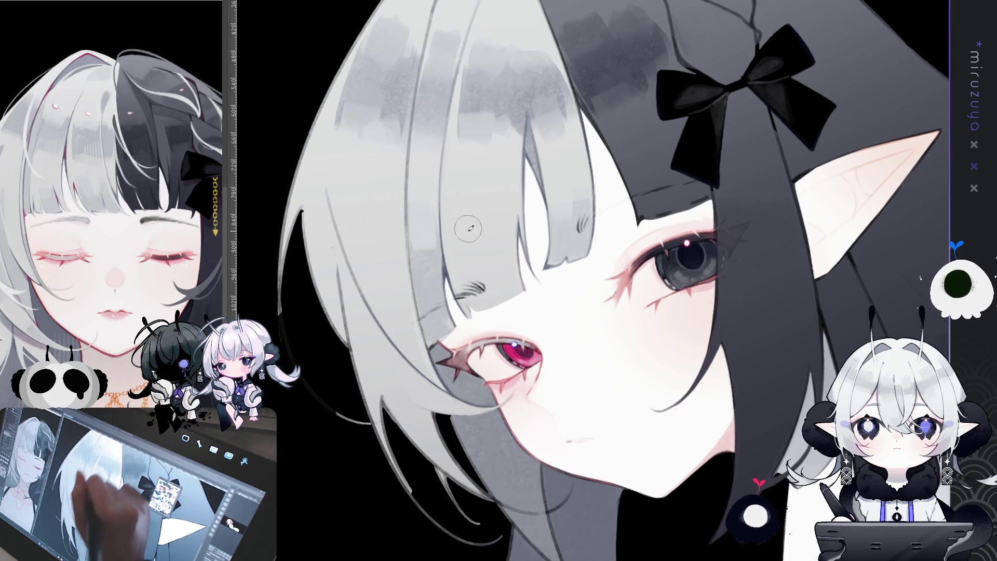